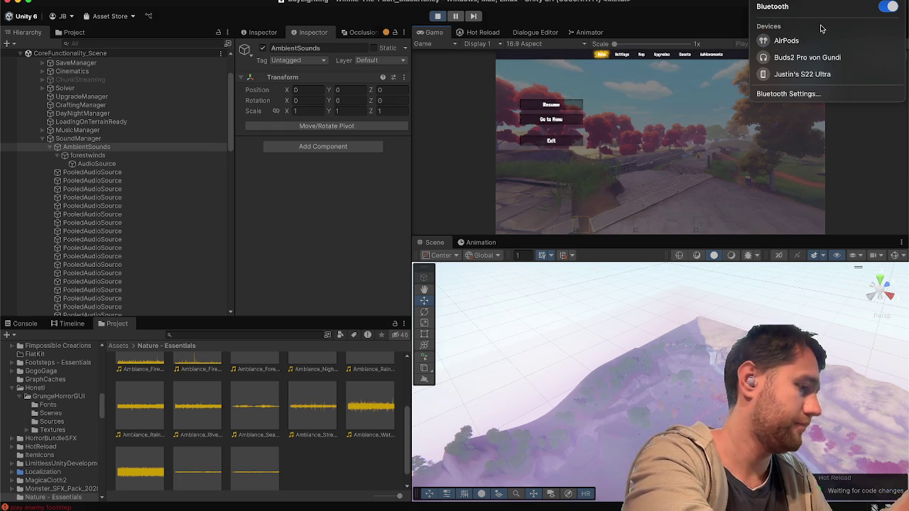
Step: Connect the Buds2 Pro earbuds over Bluetooth and close the device list
left_click(787, 58)
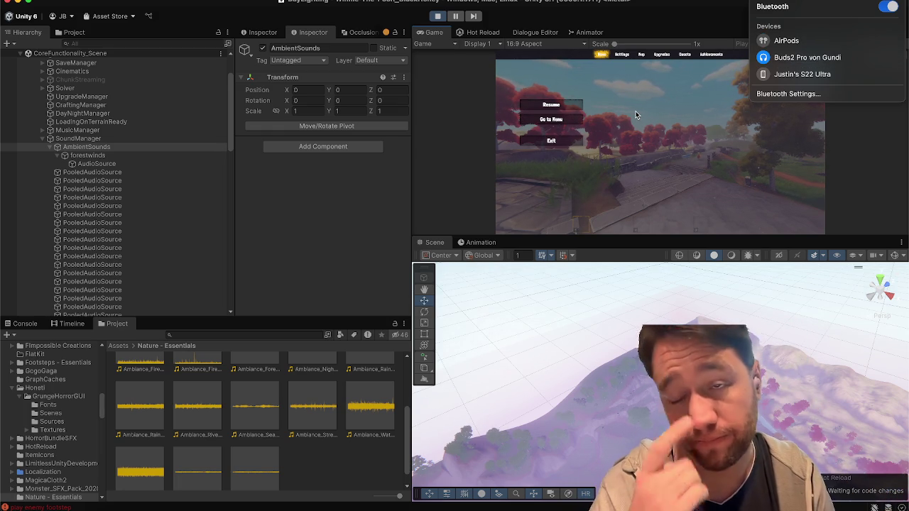
left_click(337, 202)
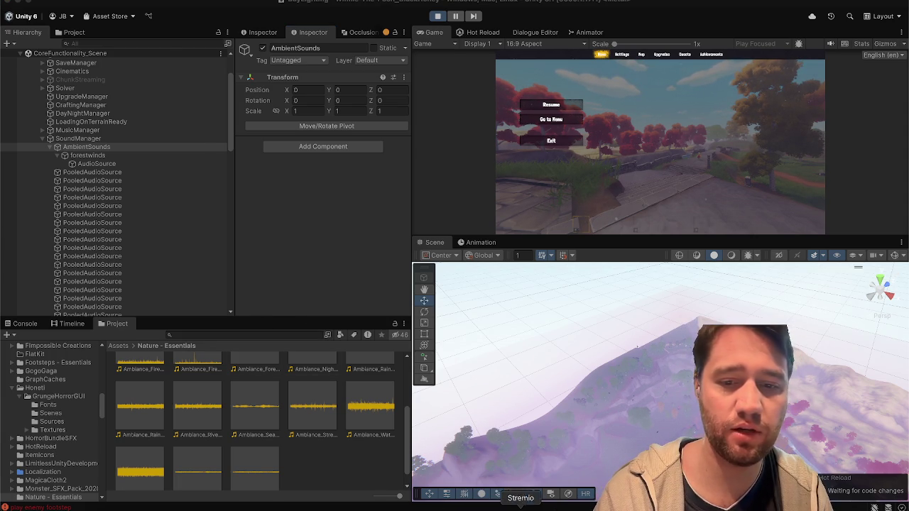
left_click(547, 506)
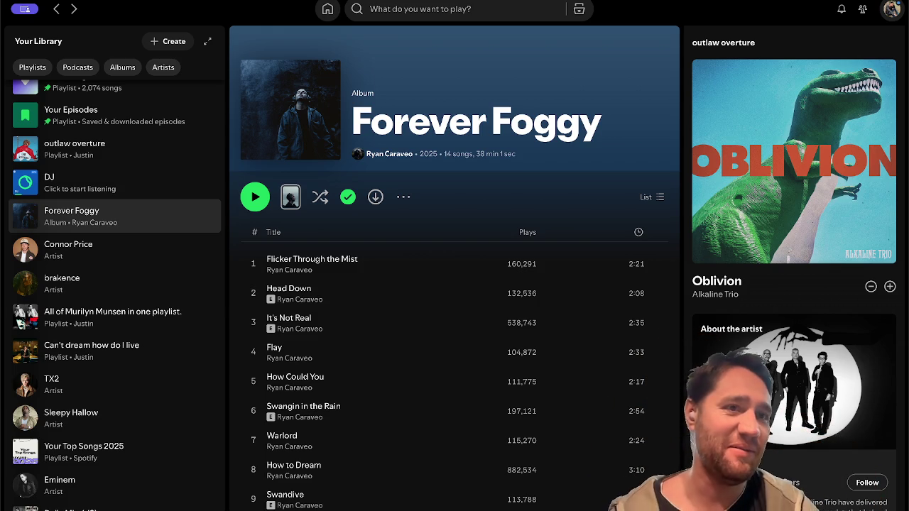
Step: Return from Spotify to the Unity editor and show the Console log
mouse_move(595, 508)
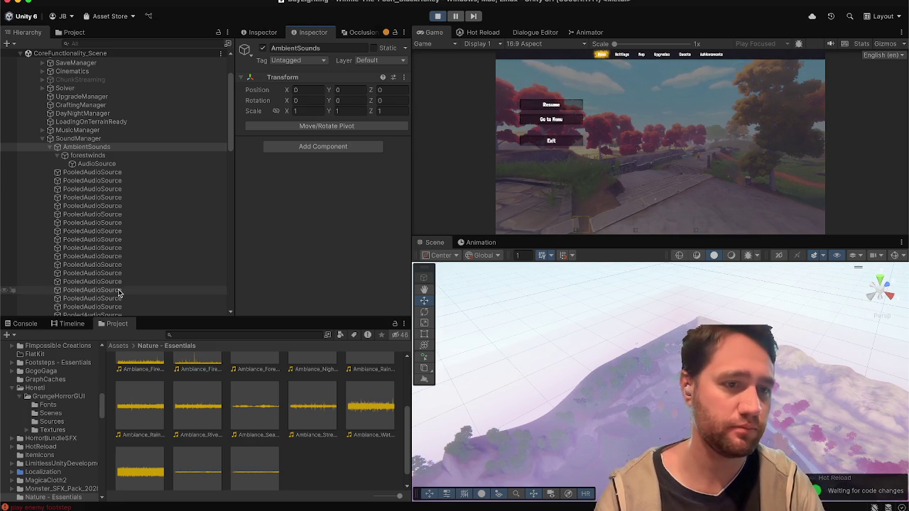
left_click(22, 324)
Step: Clear the Console, walk briefly toward the large tree, then pause with an enlarged Game view
left_click(10, 336)
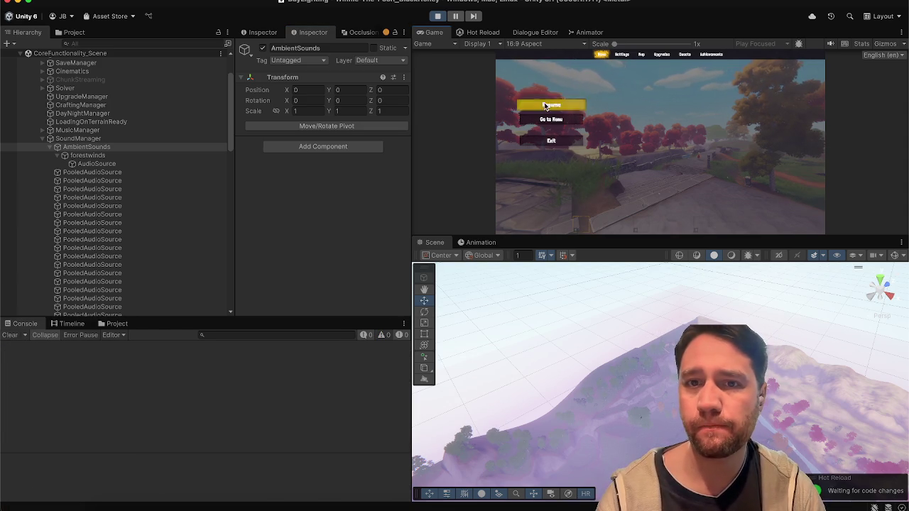
left_click(547, 104)
key("w")
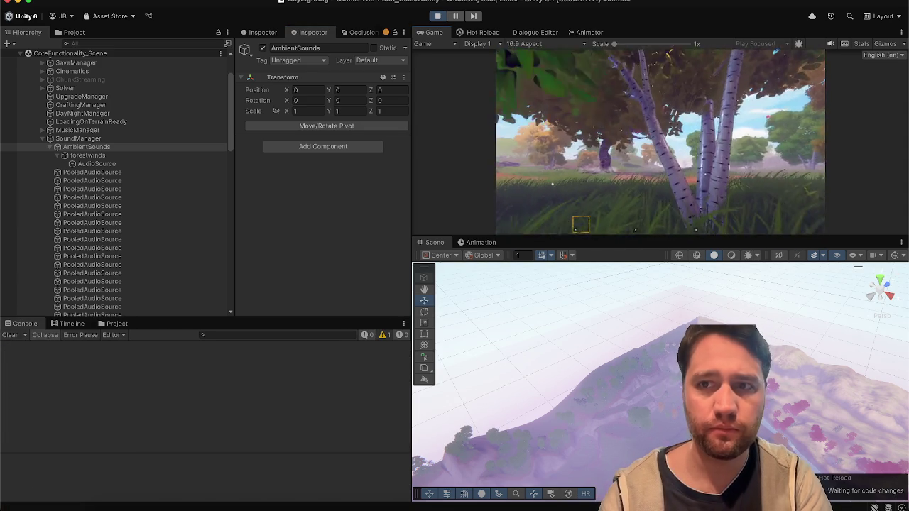
key("Escape")
left_click_drag(504, 237, 483, 355)
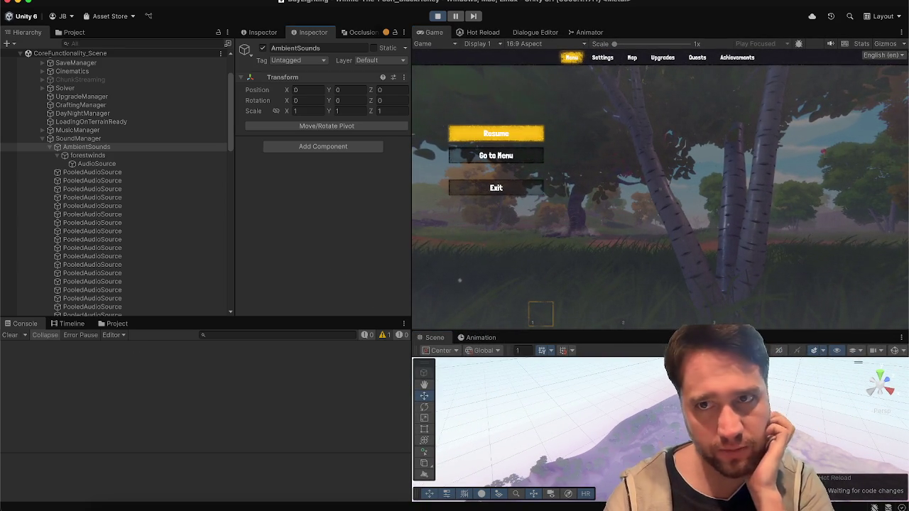
left_click(872, 1)
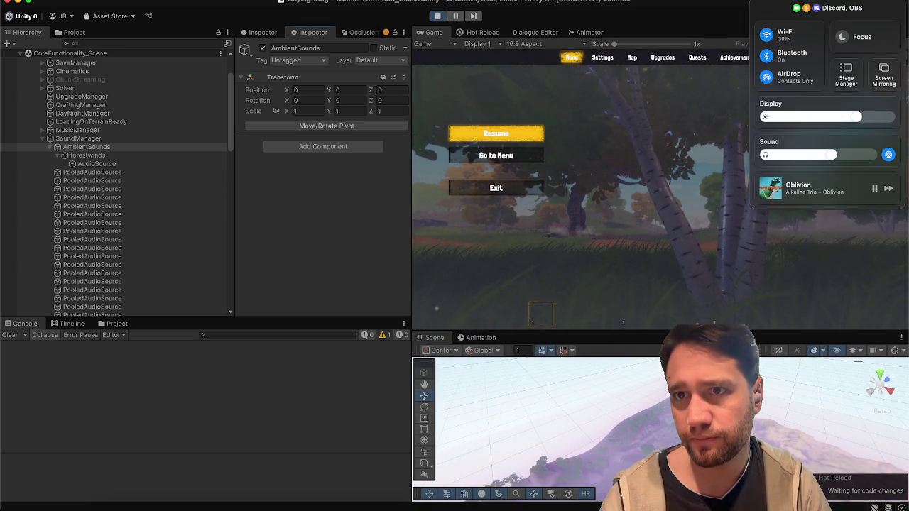
left_click(888, 155)
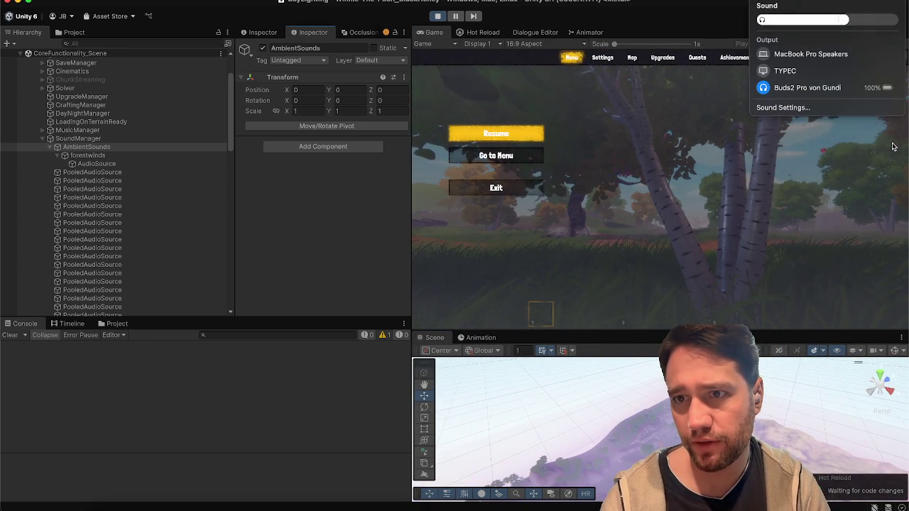
left_click(806, 108)
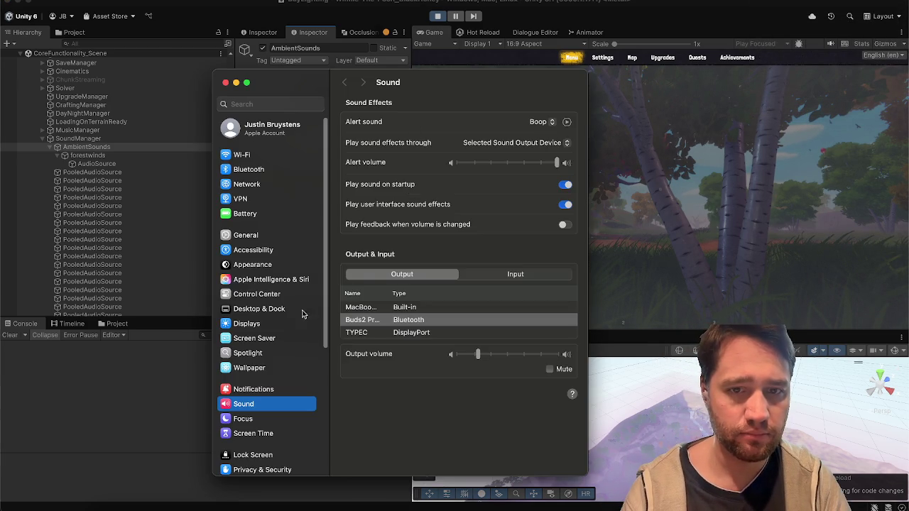
left_click(486, 275)
left_click(438, 275)
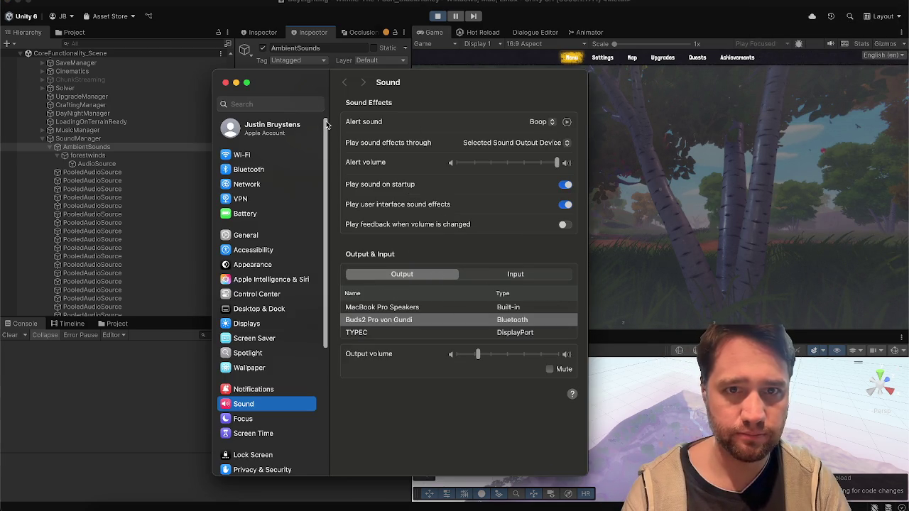
left_click(226, 83)
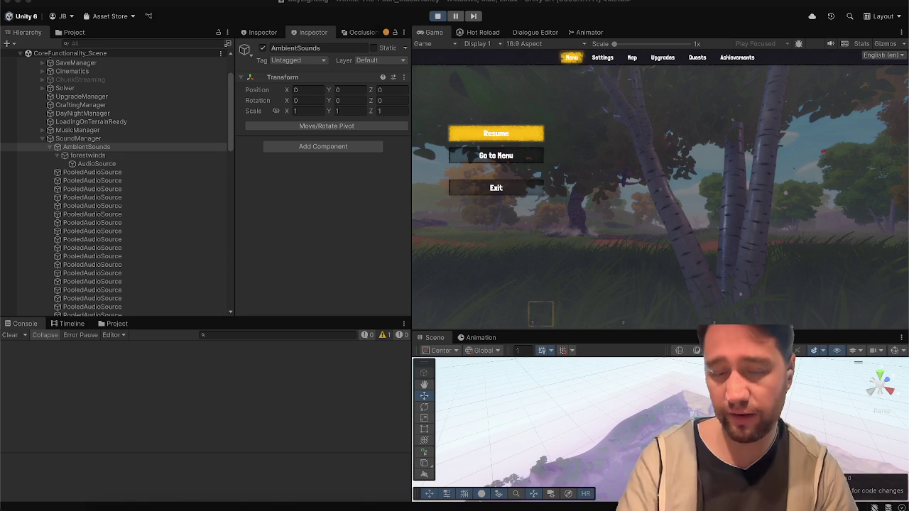
Step: Resume and walk along the dirt path toward the hut and orange trees, then pause
left_click(504, 140)
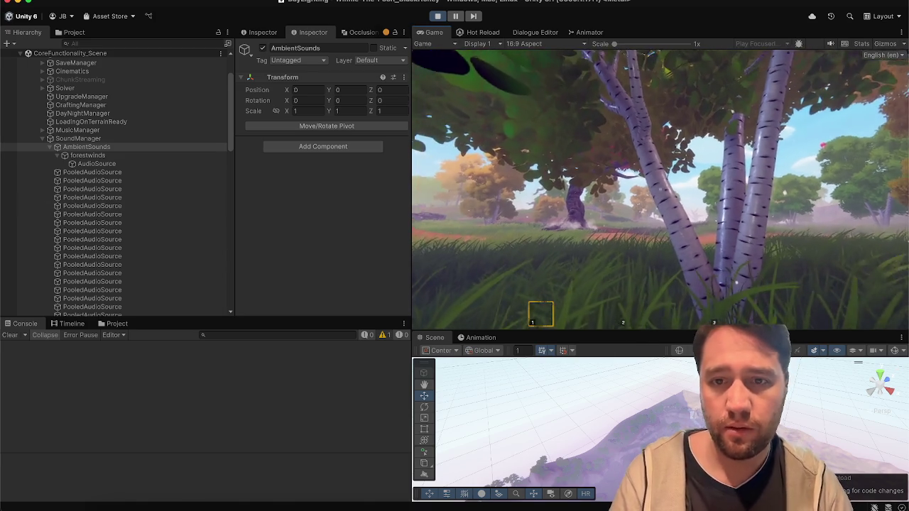
key("w")
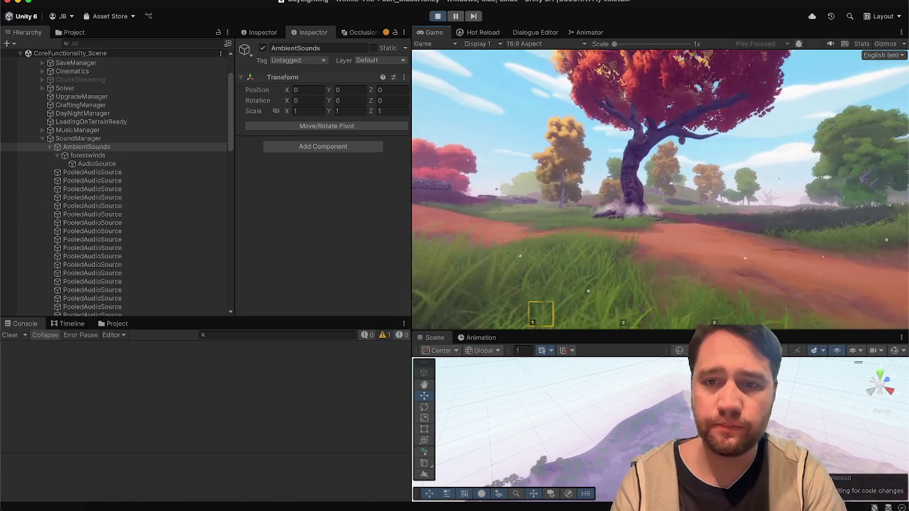
key("w")
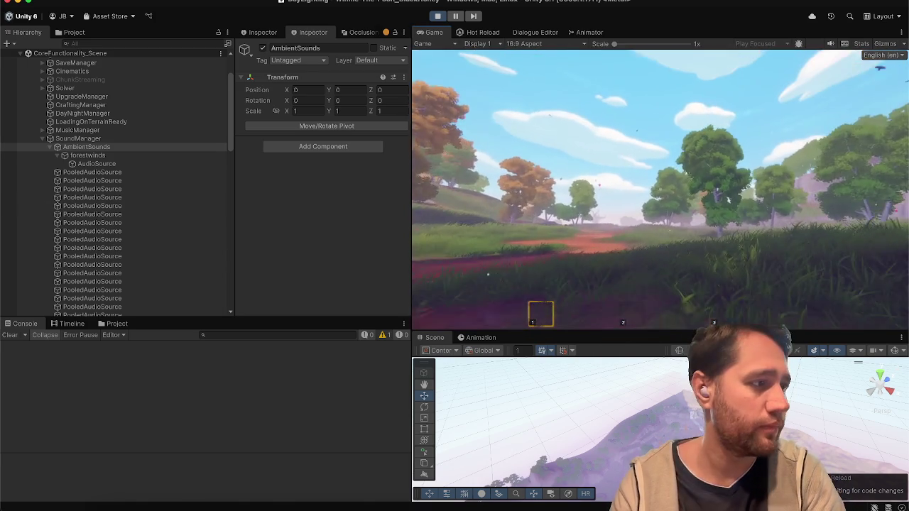
key("w")
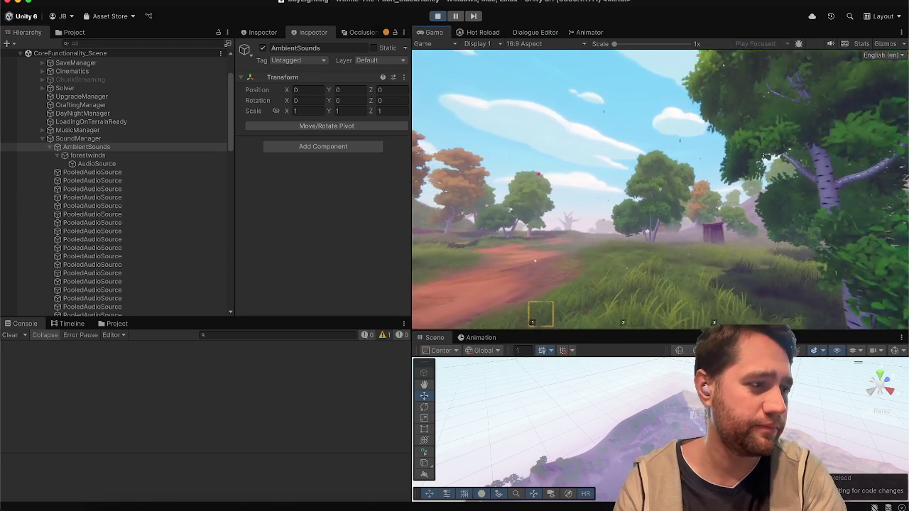
key("w")
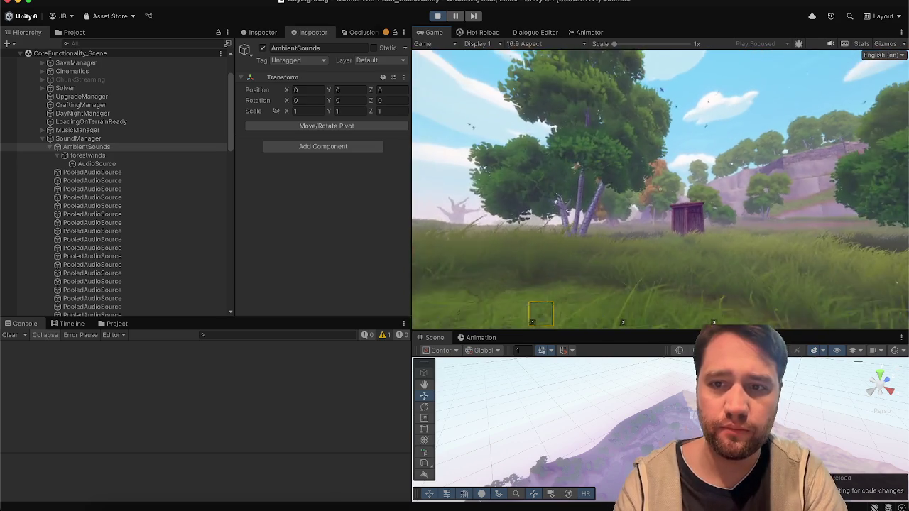
key("w")
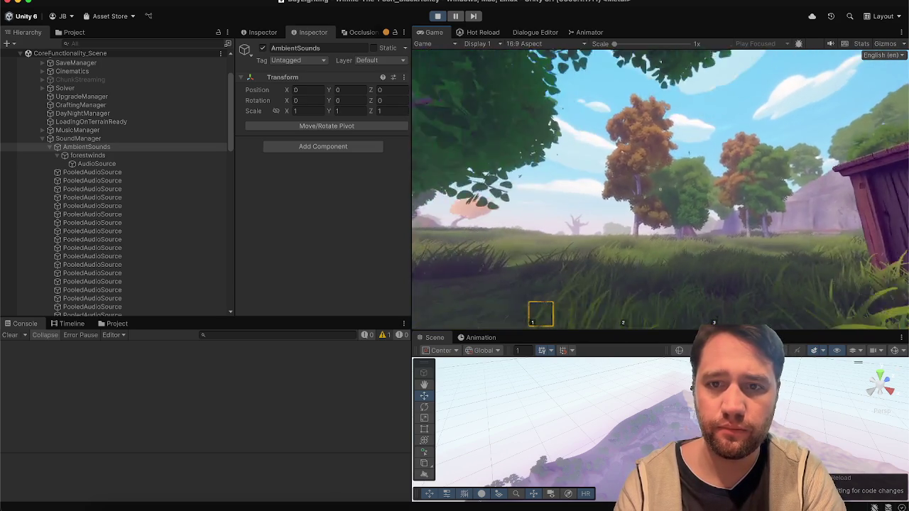
key("w")
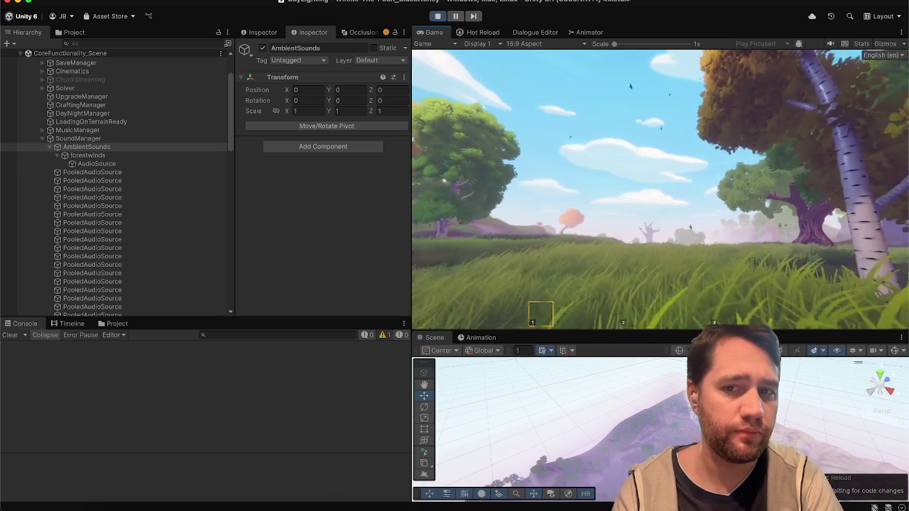
key("Escape")
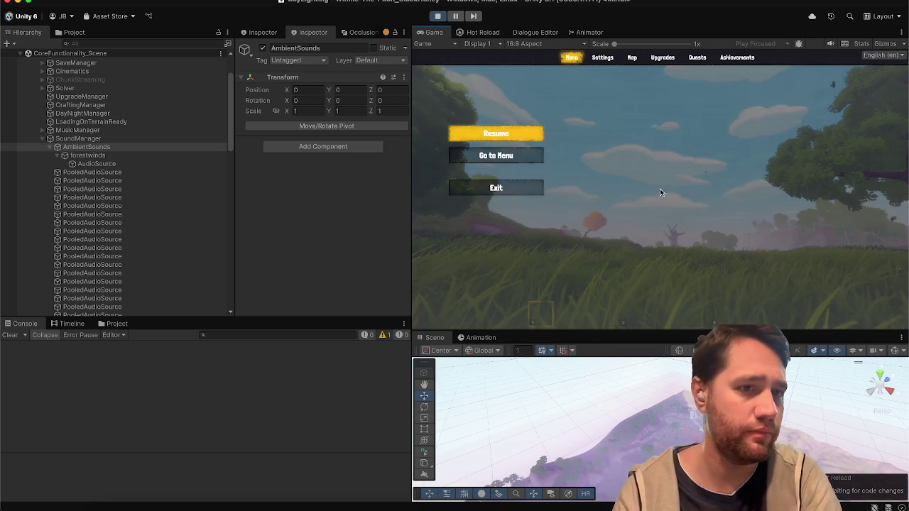
scroll(91, 130, "up", 3)
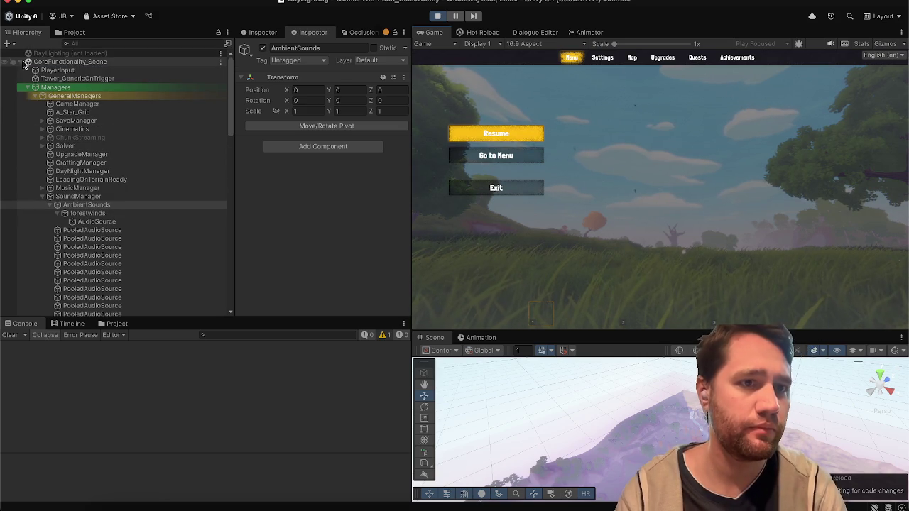
Step: On DayNightManager, uncheck Play Bed Cutscene and toggle the time of day to Night
left_click(72, 172)
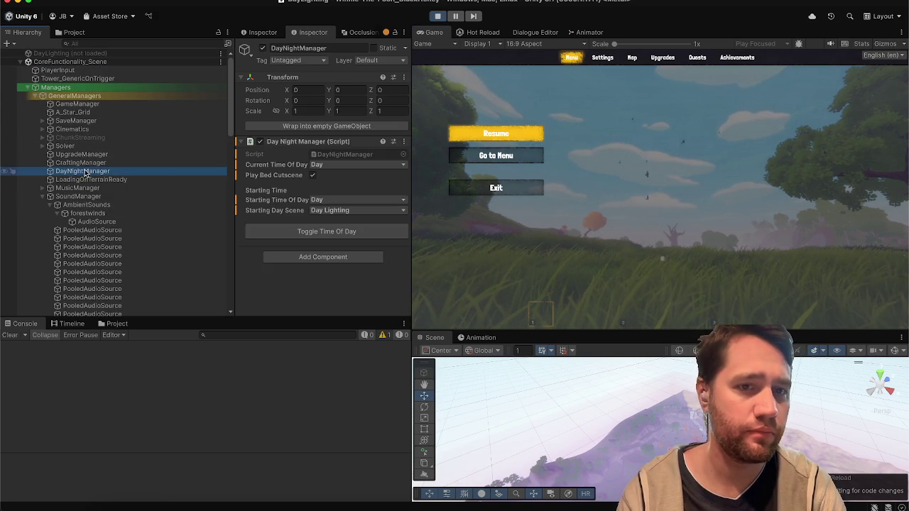
left_click(312, 176)
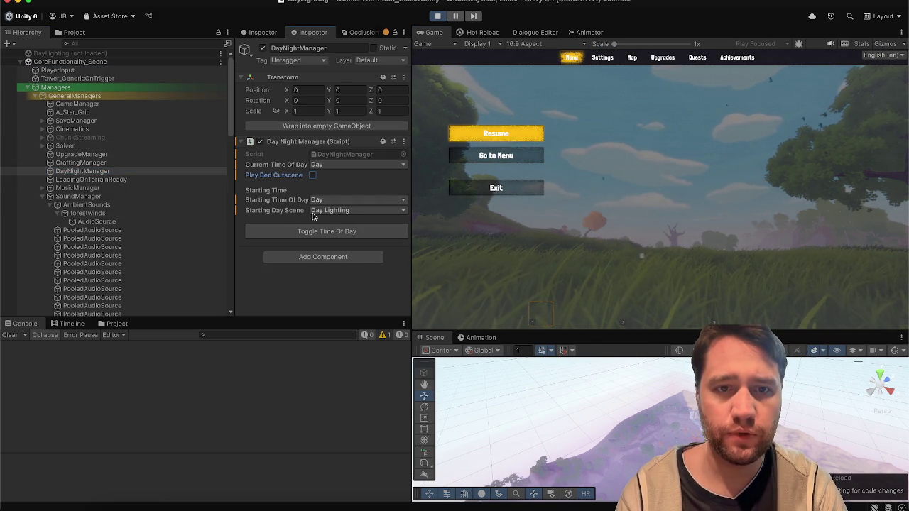
left_click(304, 231)
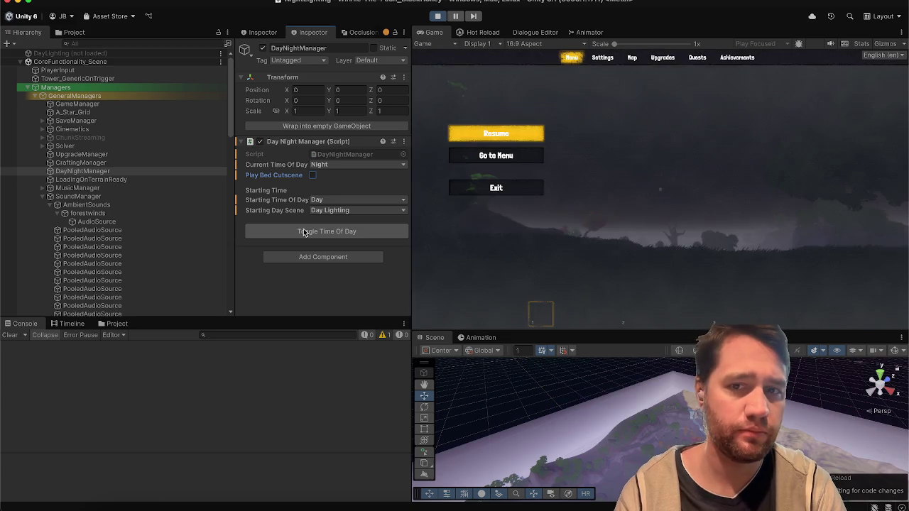
left_click(304, 232)
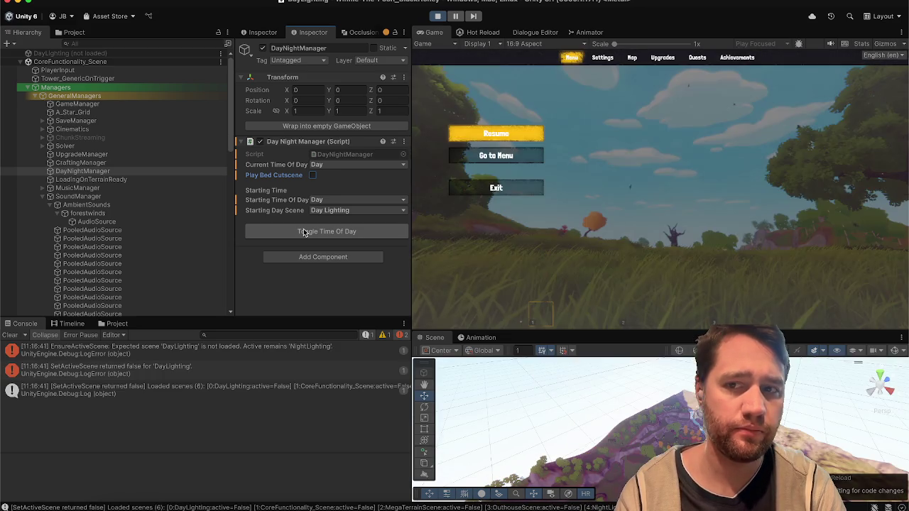
left_click(305, 231)
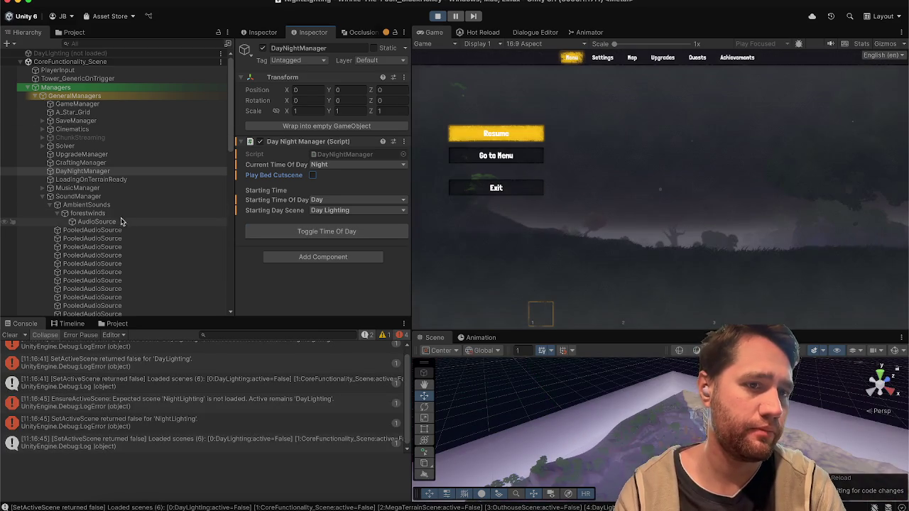
left_click(122, 219)
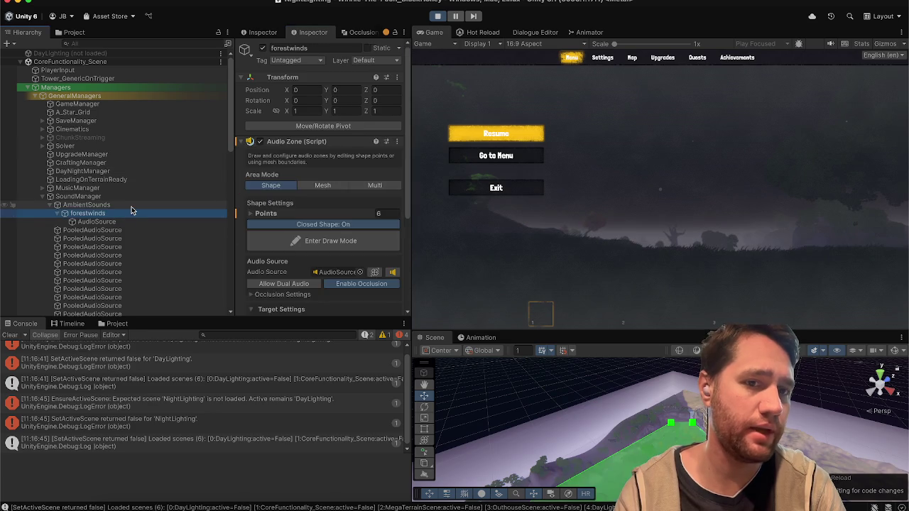
Step: Inspect the AudioSource under AmbientSounds, briefly resume the game, then pause it again
left_click(131, 207)
left_click(129, 222)
scroll(246, 212, "down", 2)
left_click(476, 133)
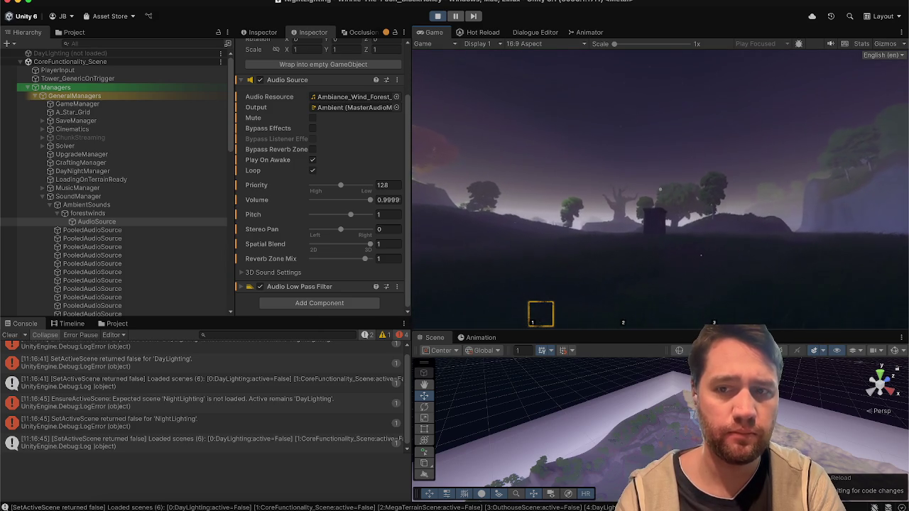
key("Escape")
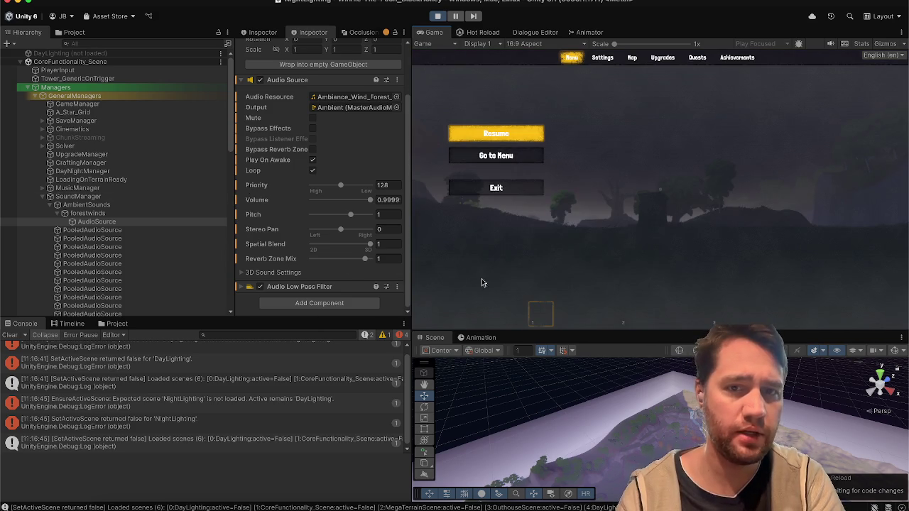
Step: Select the forestwinds audio zone under SoundManager > AmbientSounds and frame it in the Scene view
left_click(502, 386)
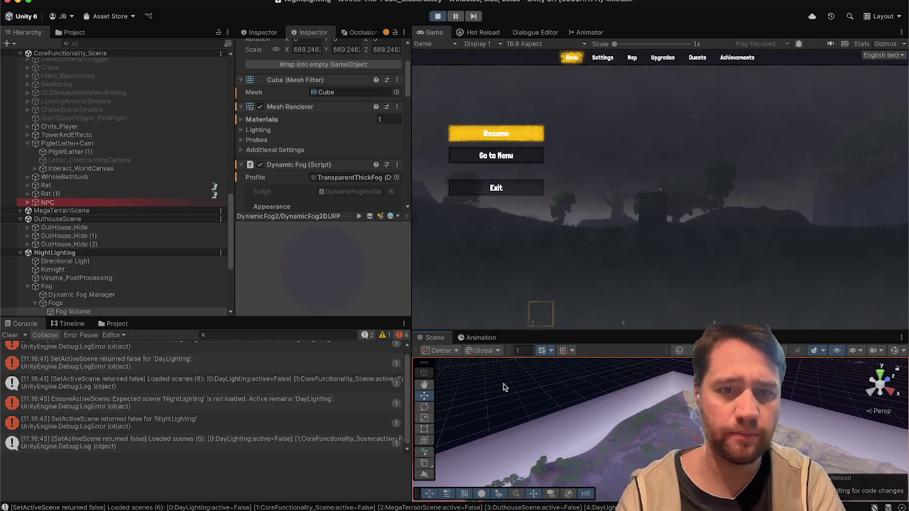
scroll(110, 193, "up", 10)
left_click(100, 196)
left_click(101, 205)
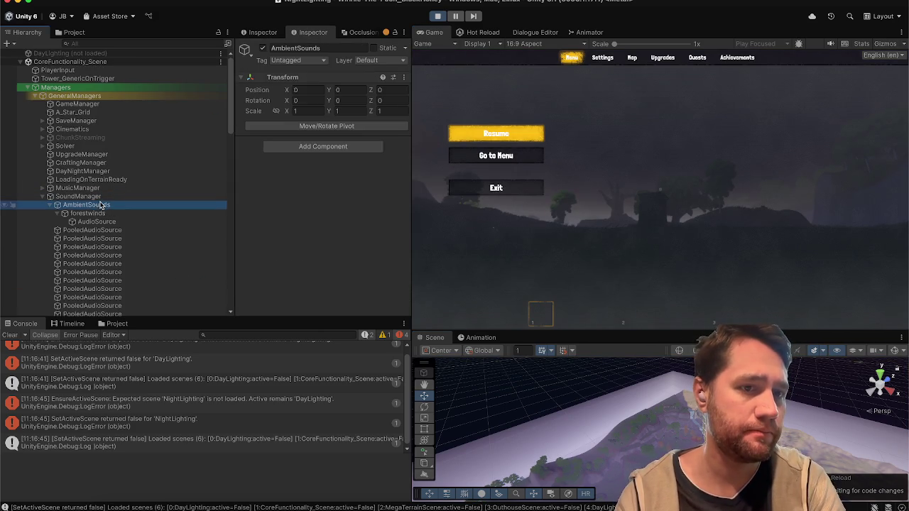
left_click(88, 213)
key("f")
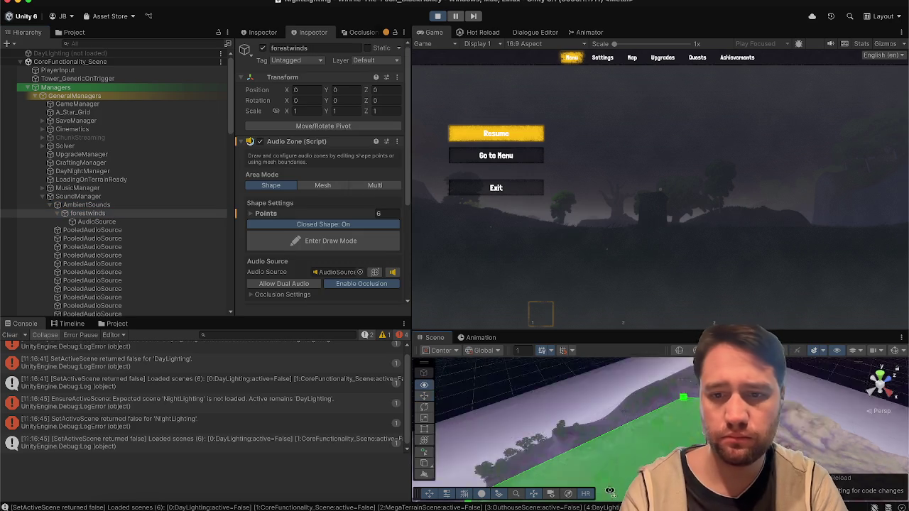
left_click_drag(554, 491, 493, 272)
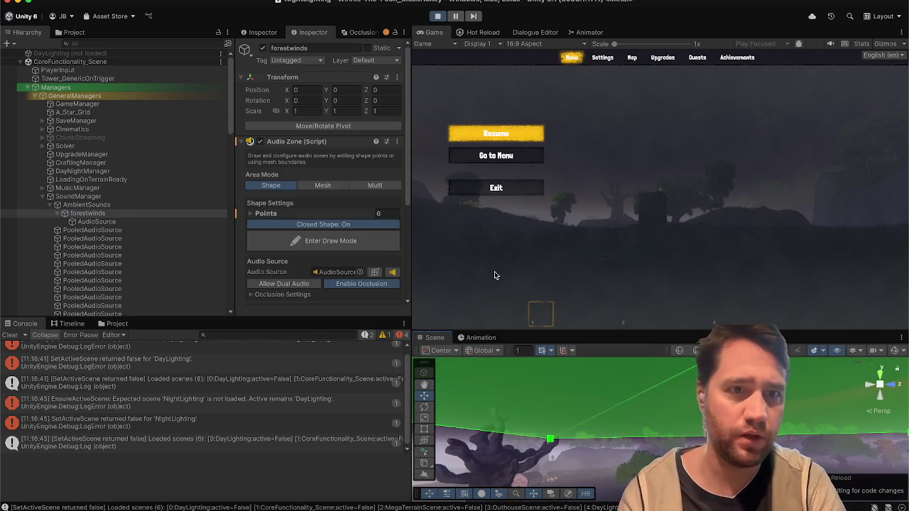
left_click(334, 272)
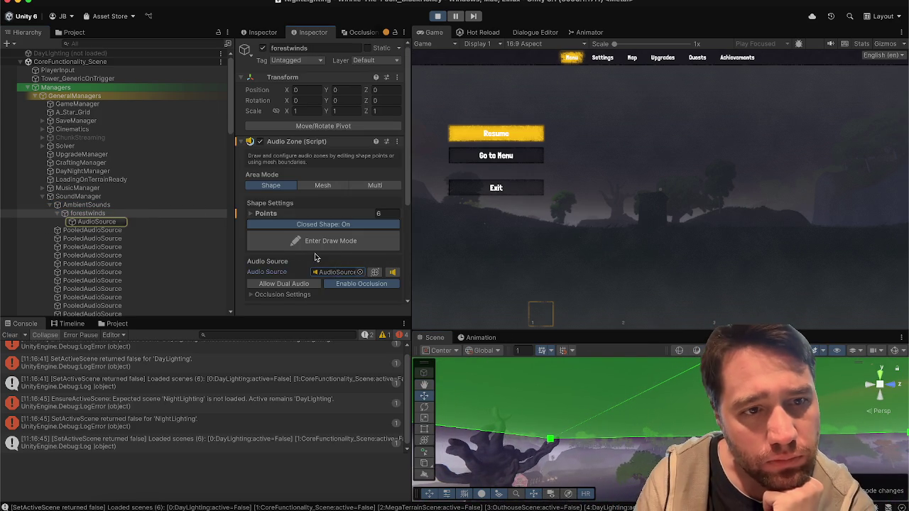
scroll(316, 257, "down", 4)
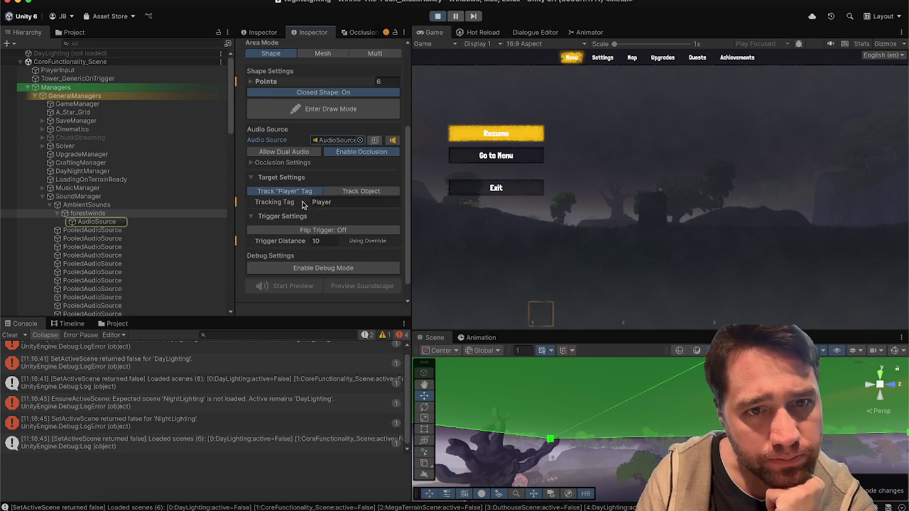
Step: Try the forestwinds zone's Mesh and Multi area modes, return to Shape, and review its AudioSource
left_click(355, 191)
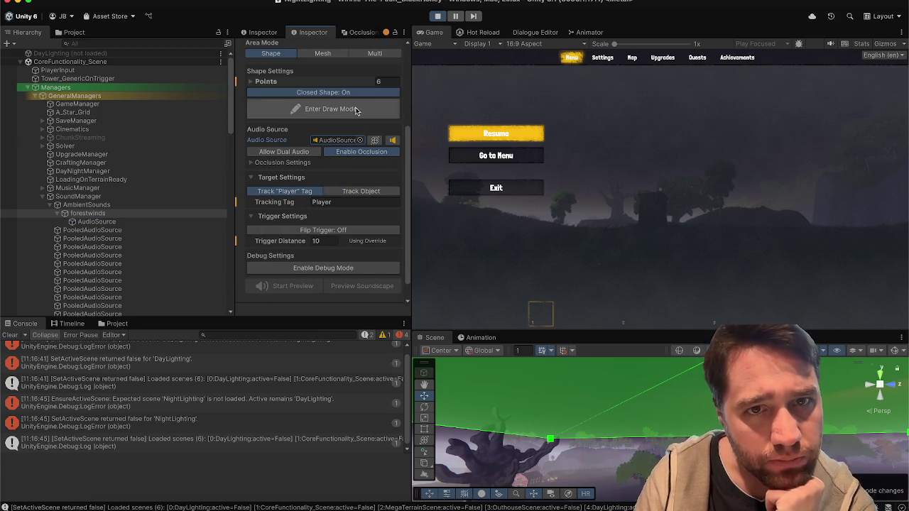
scroll(320, 103, "up", 1)
left_click(326, 84)
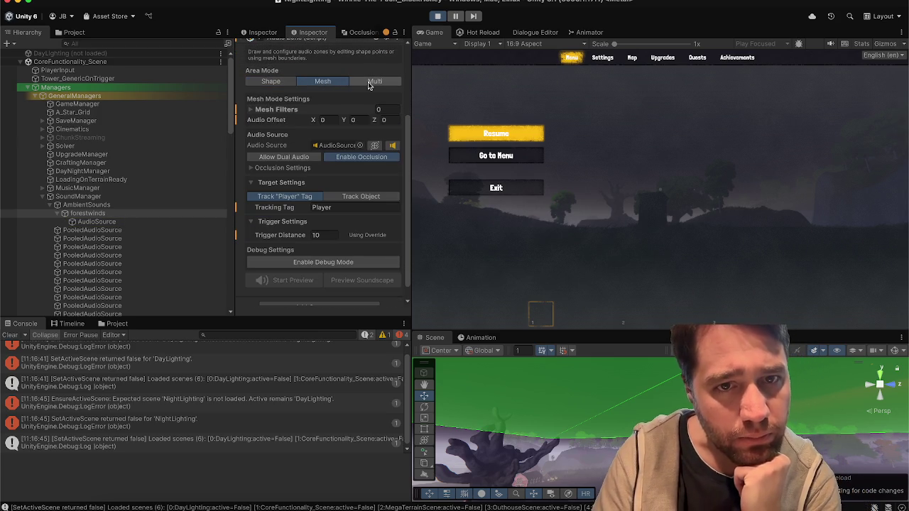
left_click(367, 81)
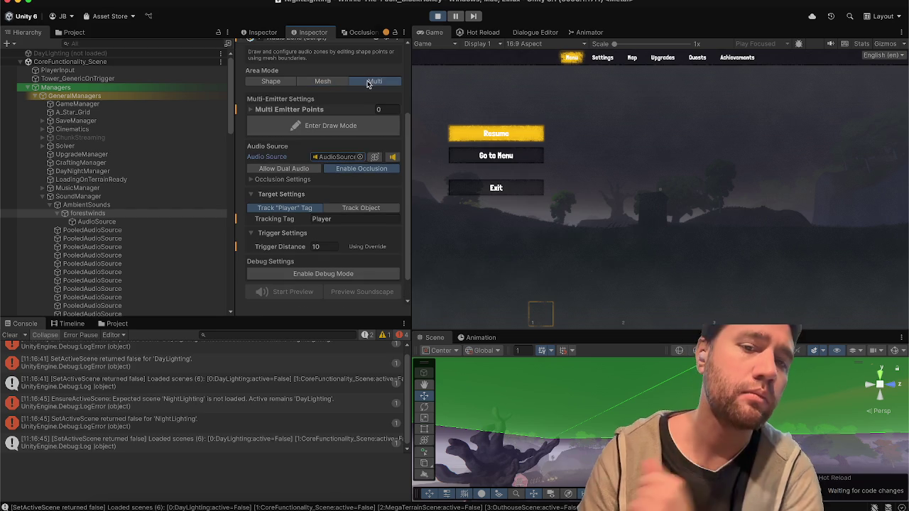
left_click(323, 84)
left_click(291, 86)
scroll(291, 86, "up", 3)
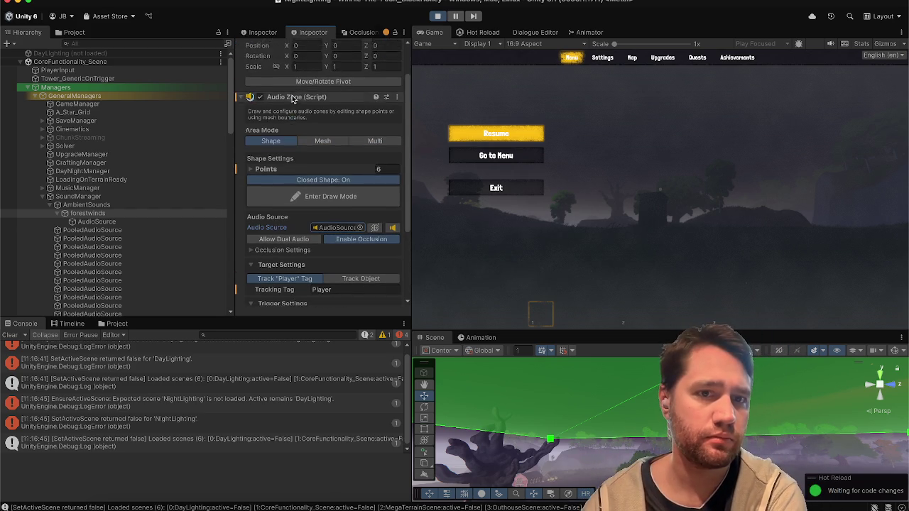
left_click(130, 222)
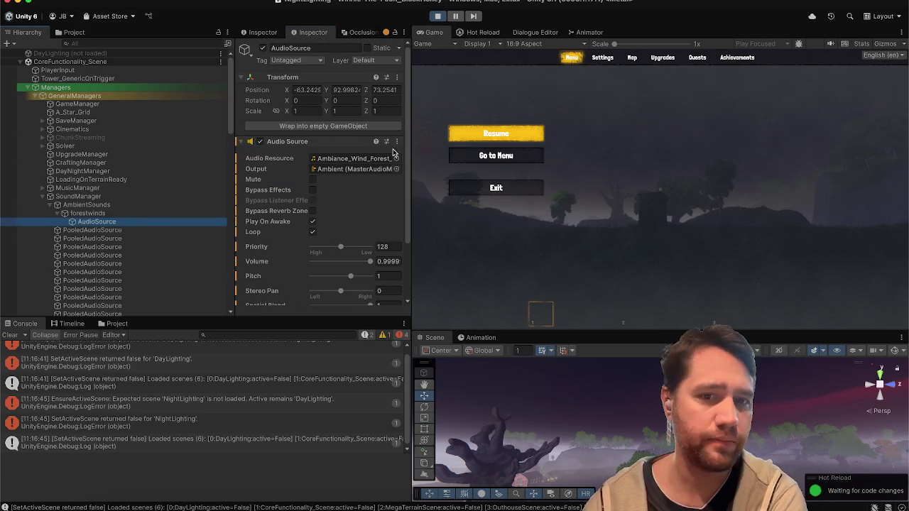
Step: Resume the game and walk the player through the night forest toward the outhouse
left_click(558, 506)
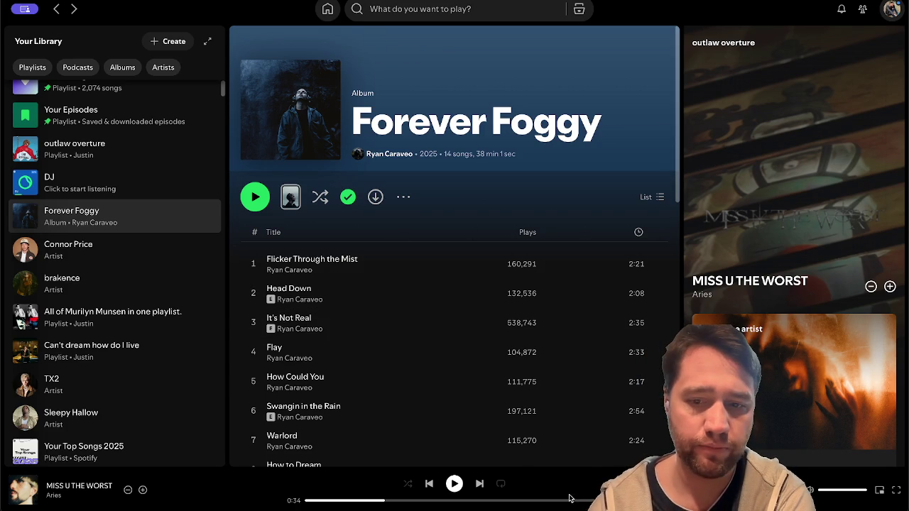
key("super+Tab")
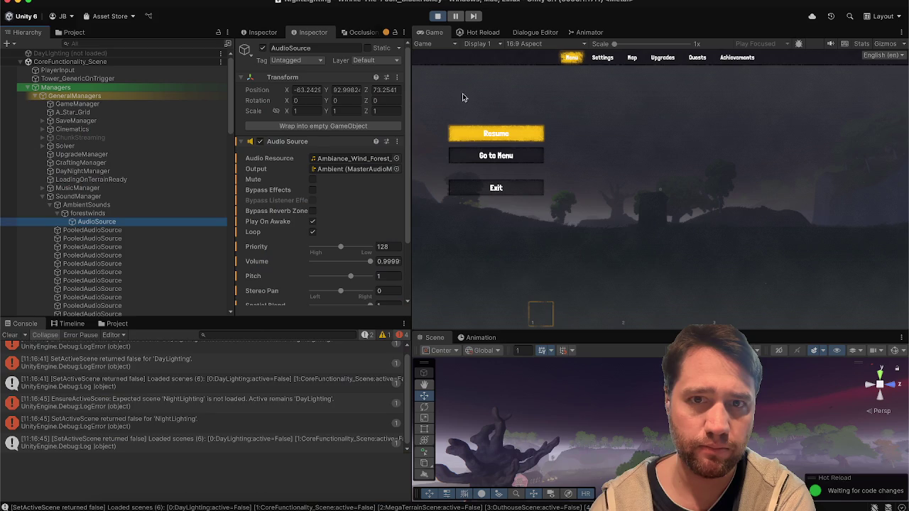
left_click(475, 133)
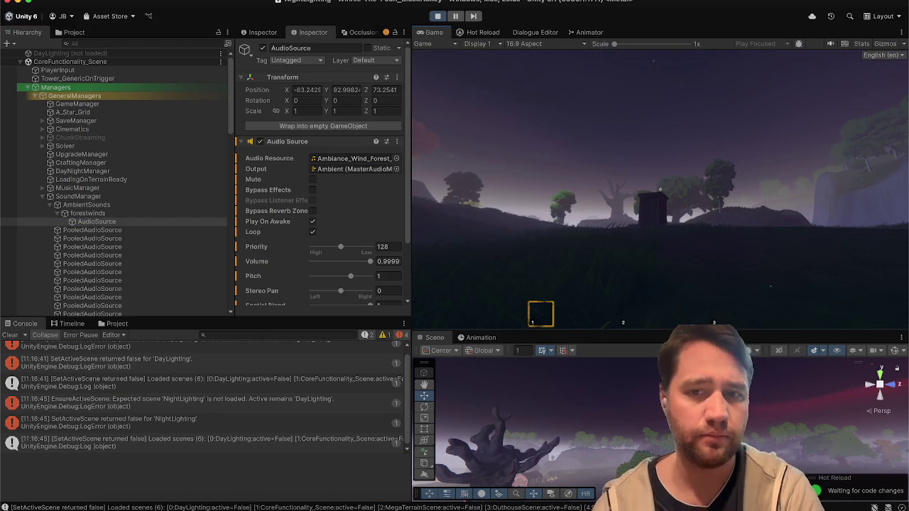
key("w")
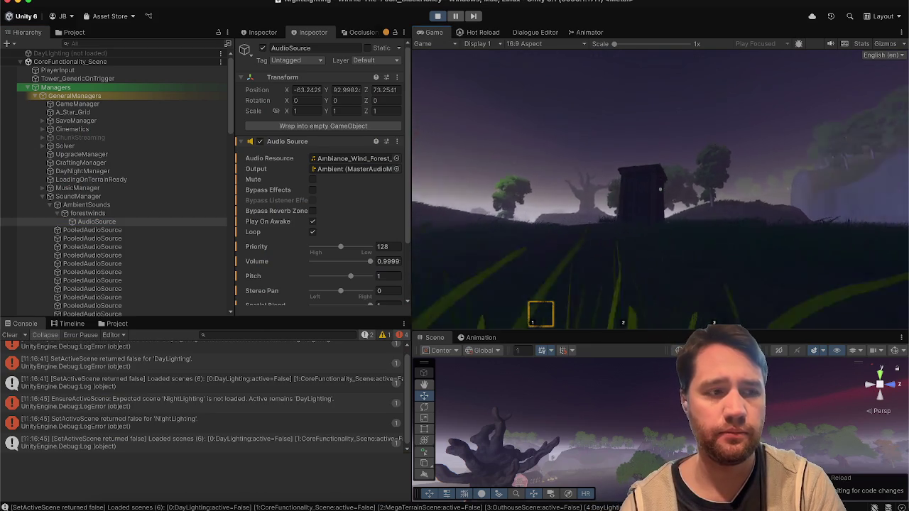
key("a")
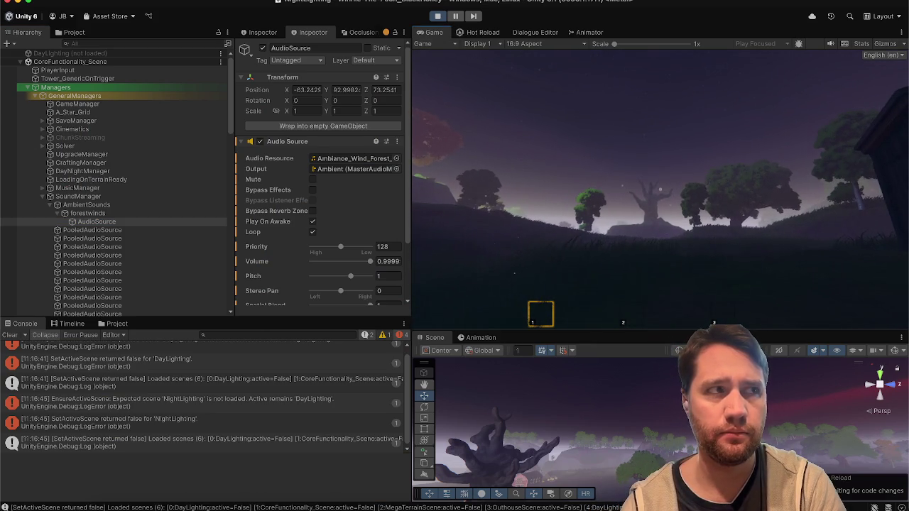
key("a")
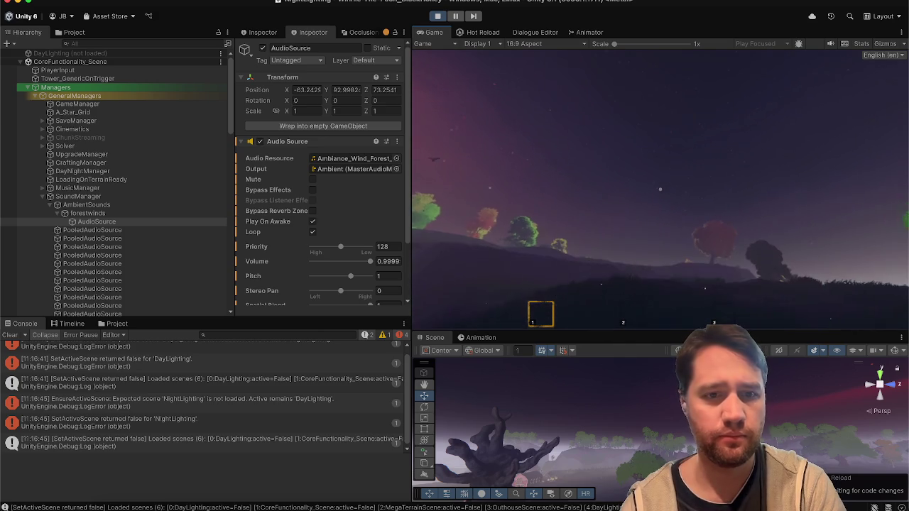
Step: Inspect the Ambiance_Wind_Forest_Loop_Stereo clip's import settings and waveform, then resume the game
key("Escape")
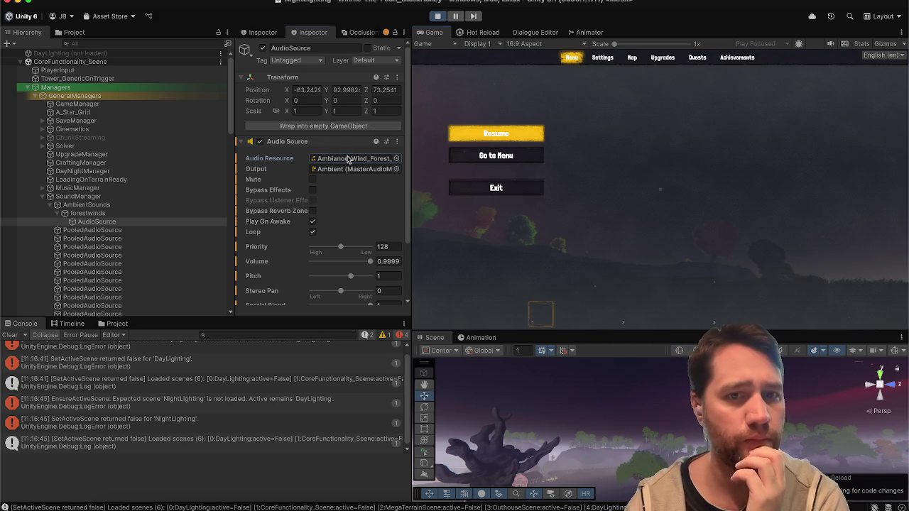
left_click(117, 323)
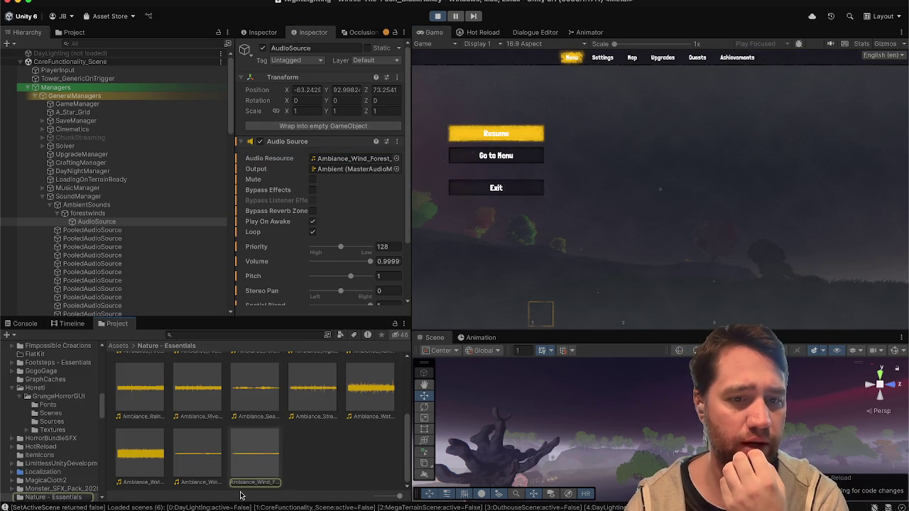
left_click(253, 471)
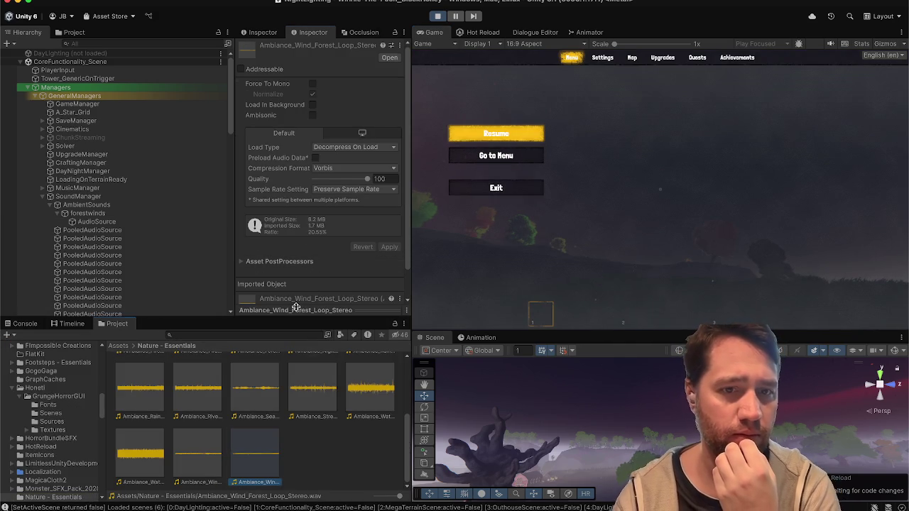
left_click_drag(295, 306, 307, 153)
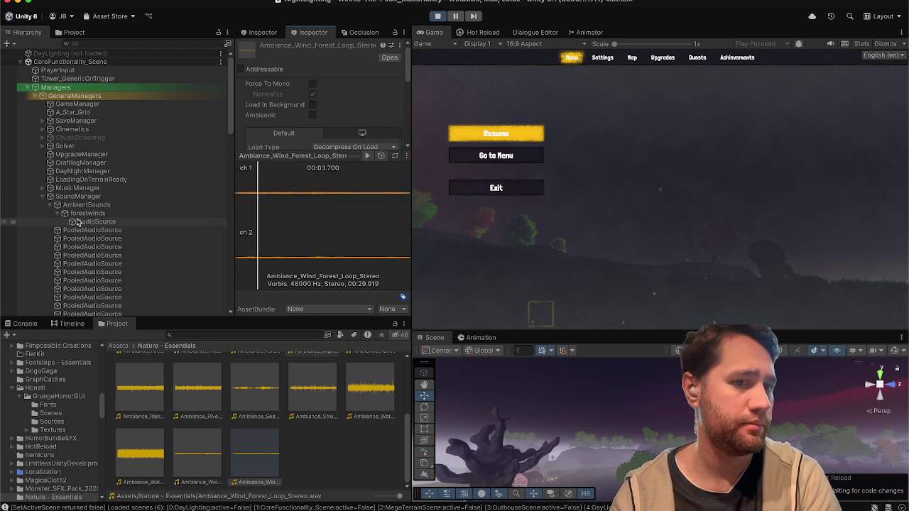
left_click(78, 222)
left_click(473, 136)
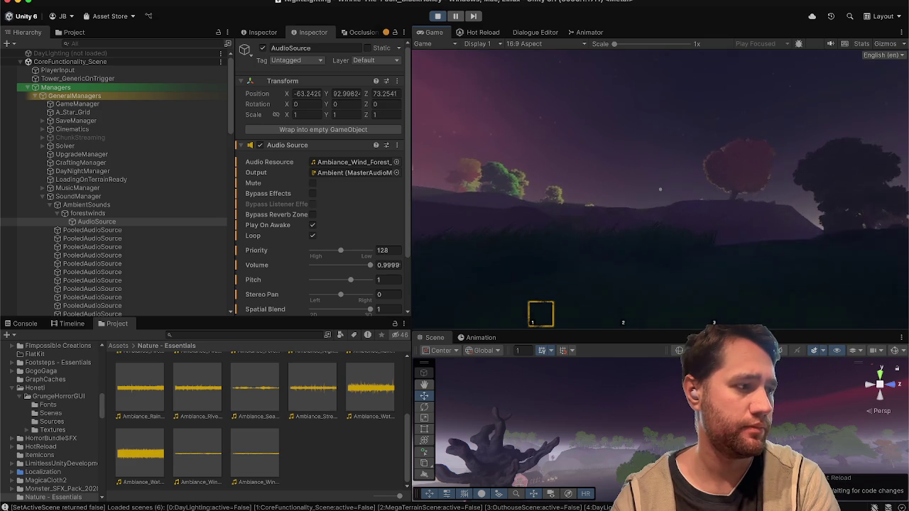
Step: Play through the night level, crouching to hide from the bear until 'Investigate Winnie's House' appears
key("Escape")
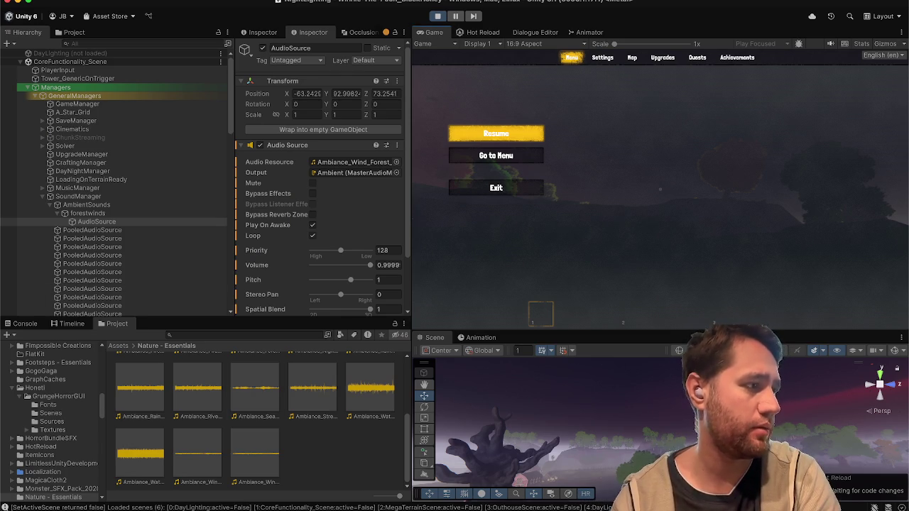
key("Escape")
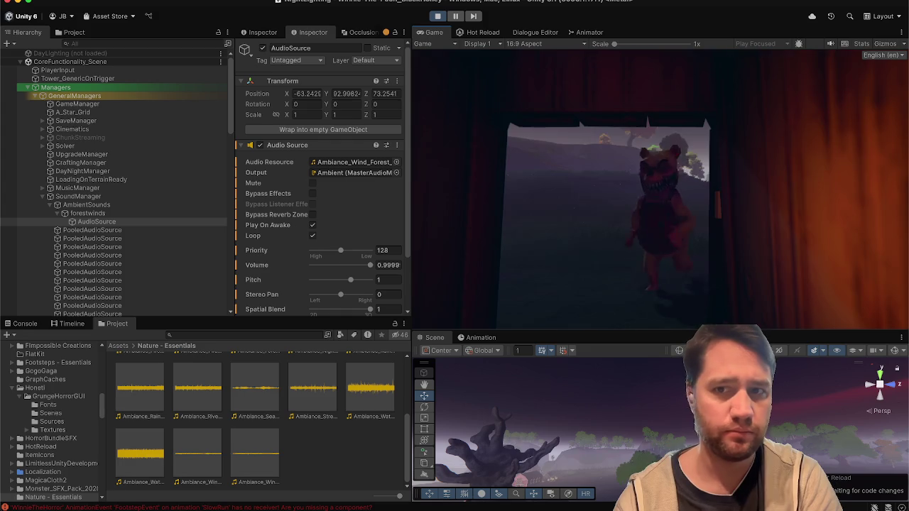
key("c")
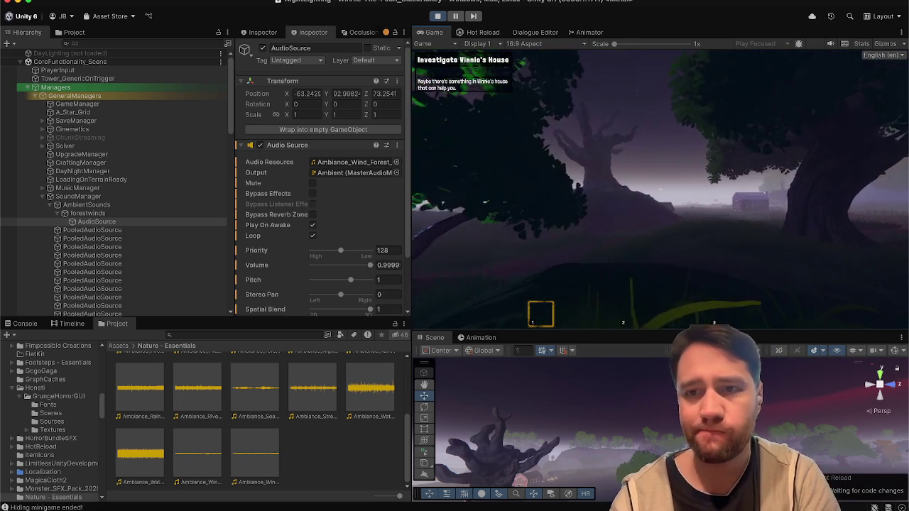
key("Escape")
key("Escape")
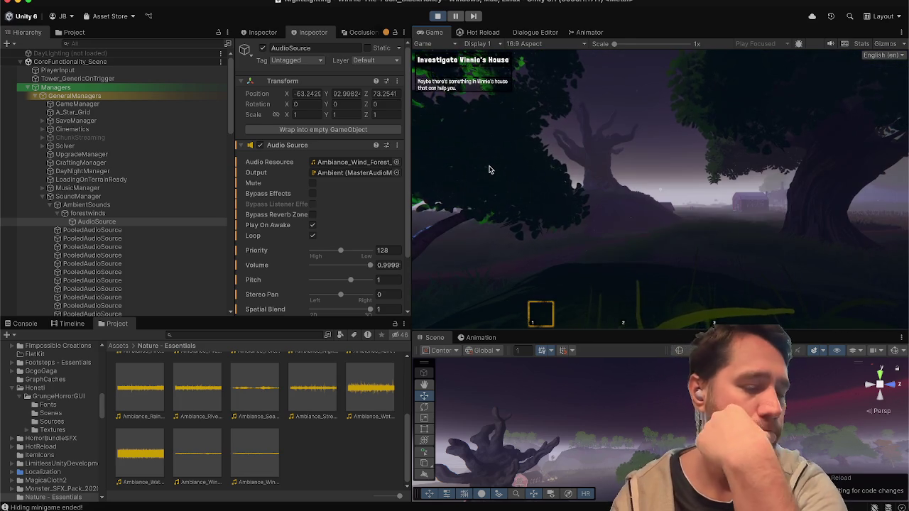
Step: Adjust the forest wind AudioSource Volume in the Inspector, entering 1
scroll(369, 272, "down", 3)
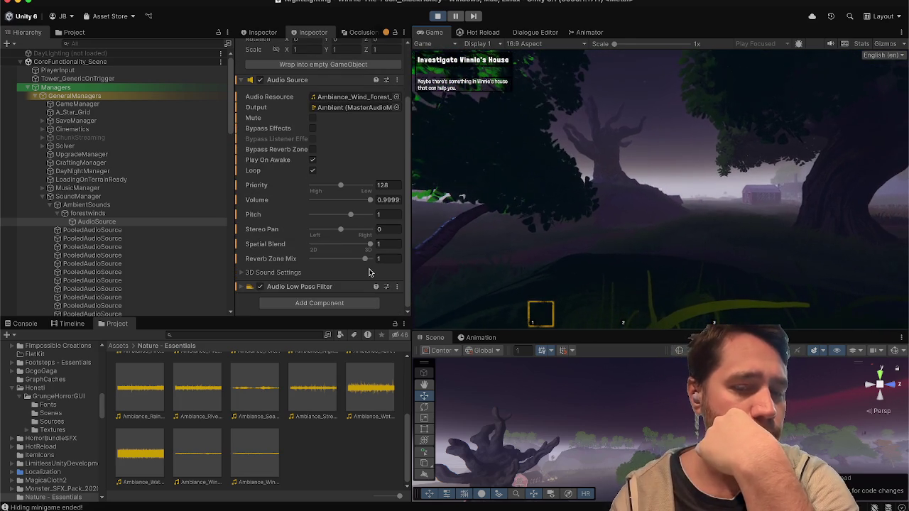
left_click(388, 201)
type("1")
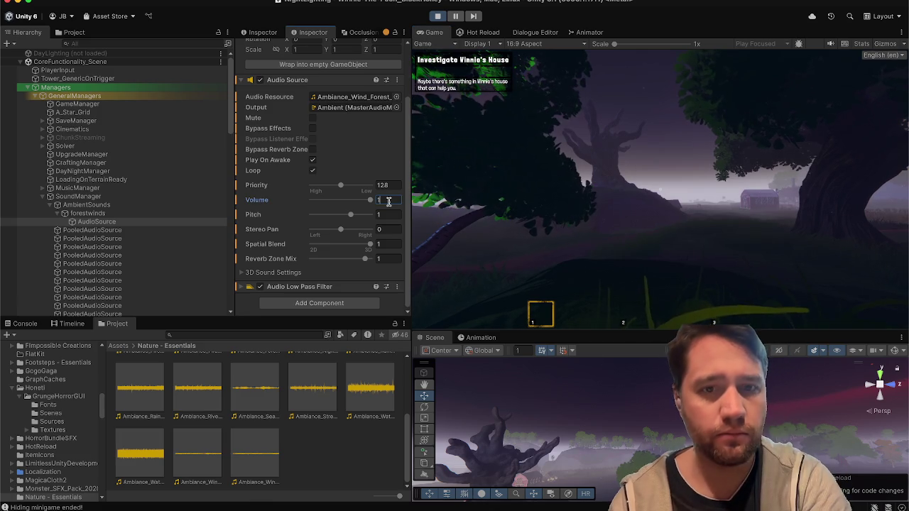
left_click_drag(370, 200, 323, 200)
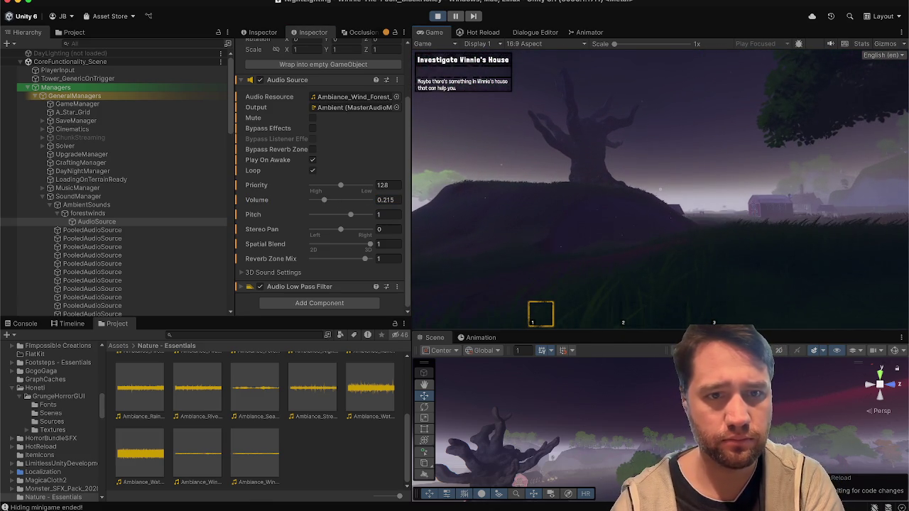
Step: Select the forest wind AudioSource and frame it in the Scene view
key("Escape")
left_click(167, 228)
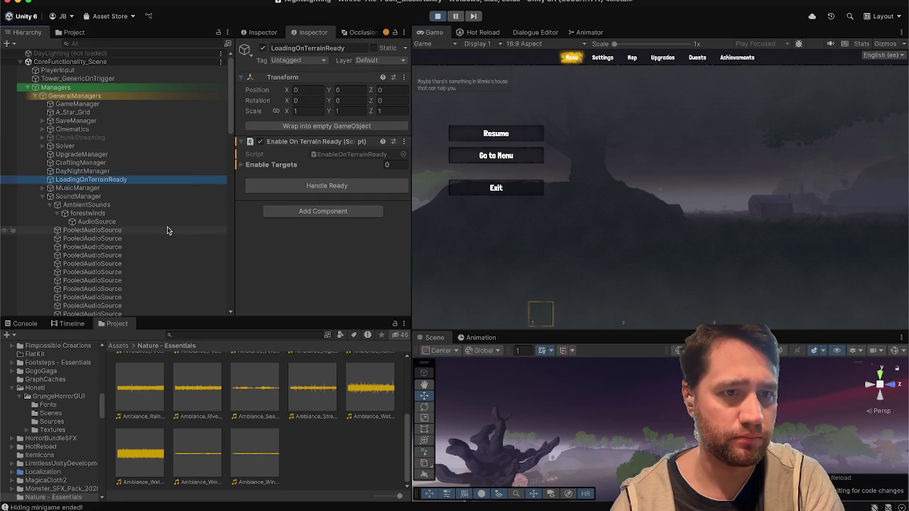
left_click(169, 223)
key("f")
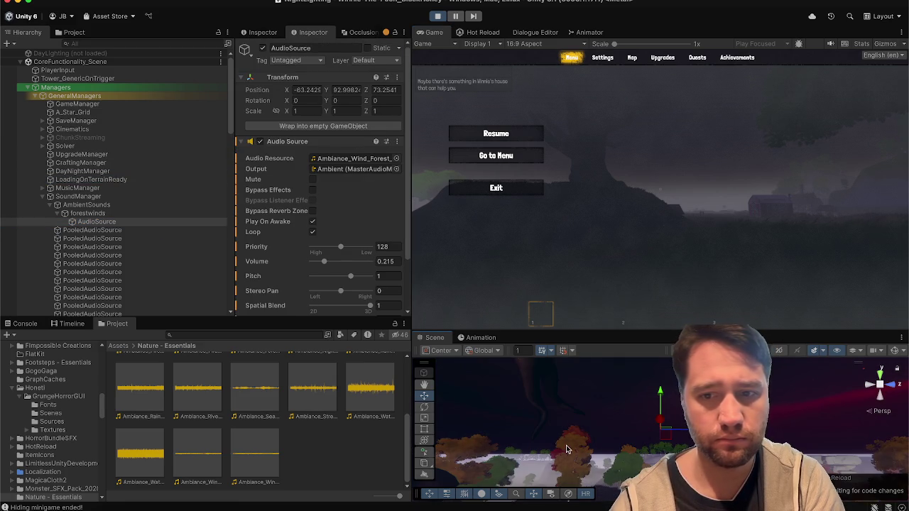
right_click(566, 446)
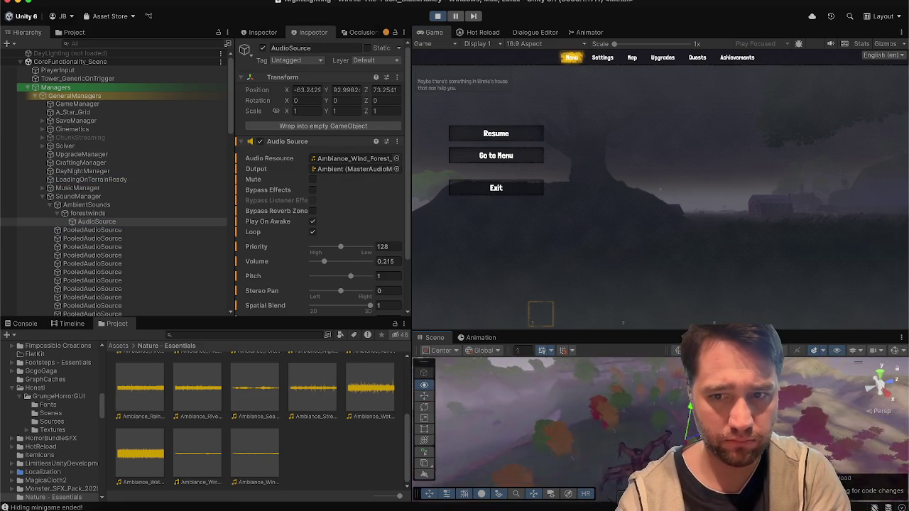
left_click(490, 132)
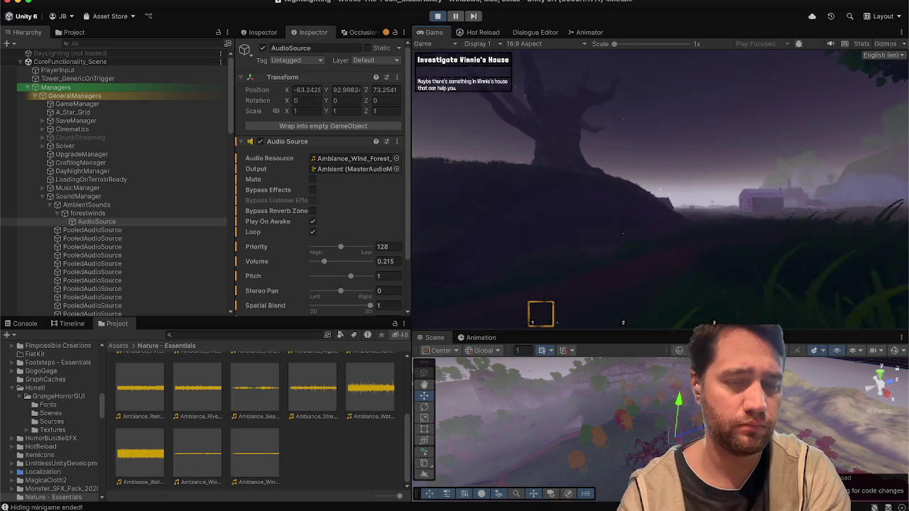
Step: Walk toward the hill to hear the louder wind, then stop Play mode
key("Escape")
scroll(333, 246, "down", 3)
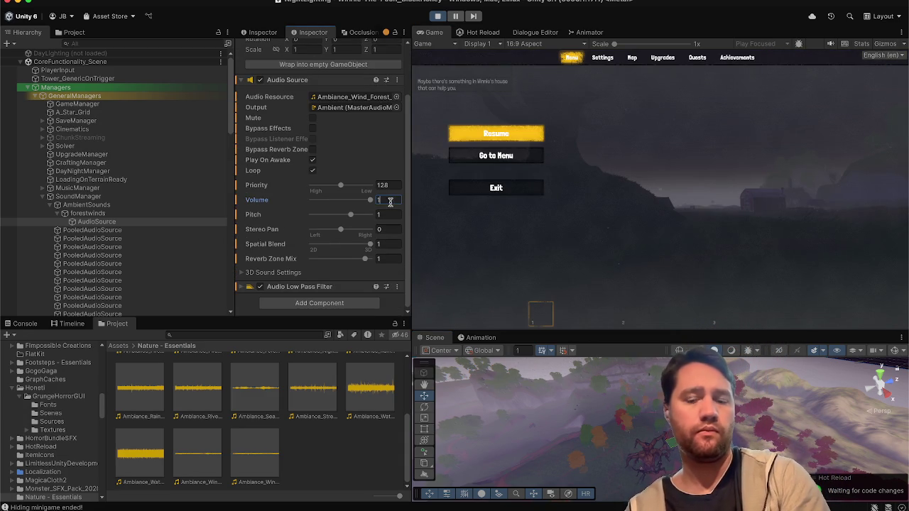
left_click(471, 134)
key("w")
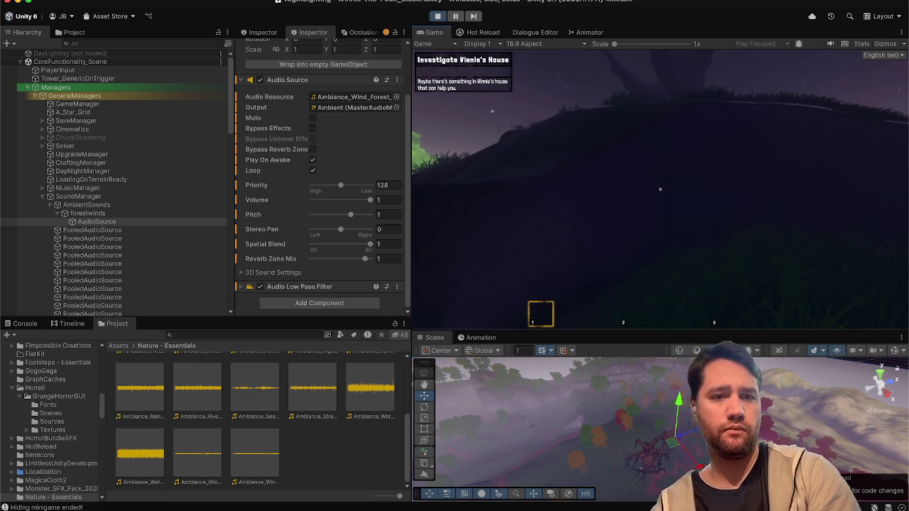
key("Escape")
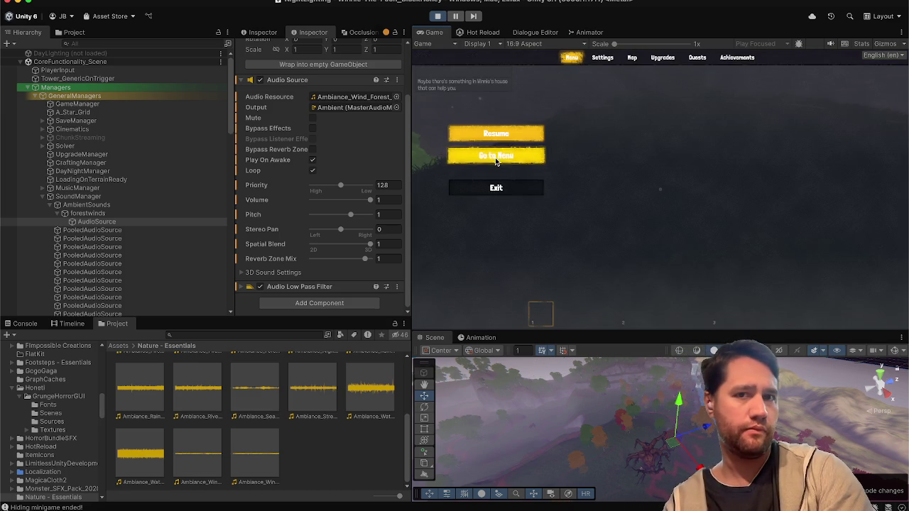
left_click(436, 16)
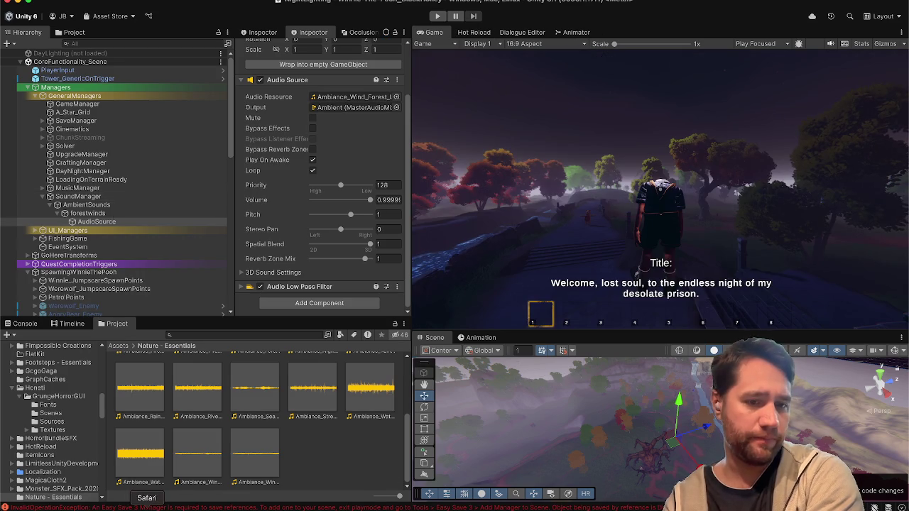
left_click(147, 506)
Step: Open the 'ambient sound improvement' card and create a checklist on it
left_click(71, 27)
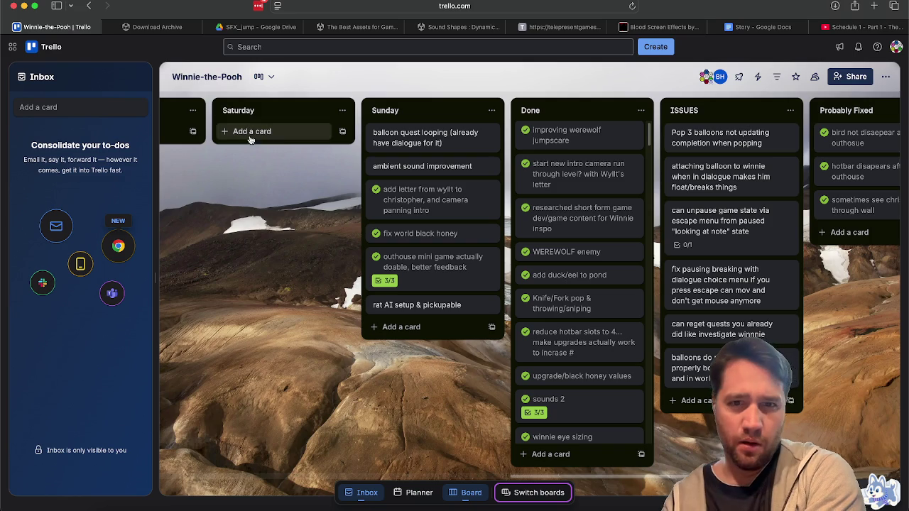
left_click(402, 166)
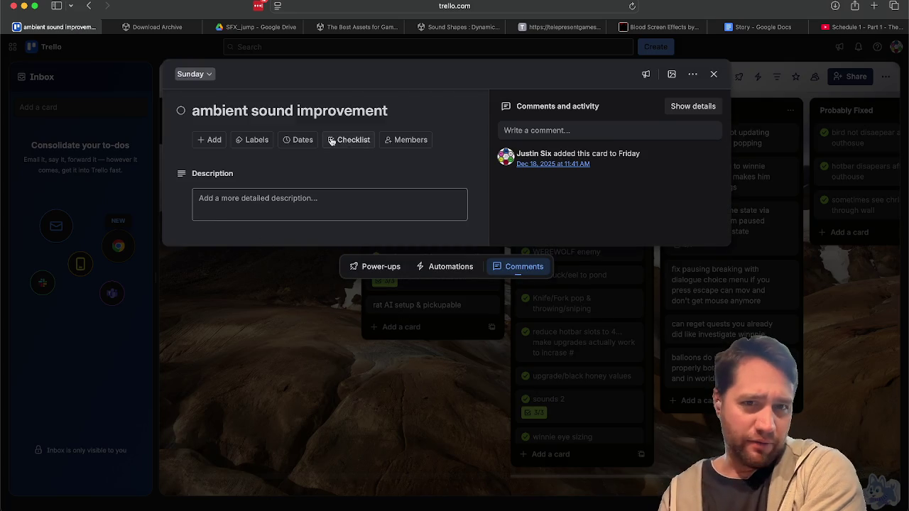
left_click(330, 142)
left_click(347, 268)
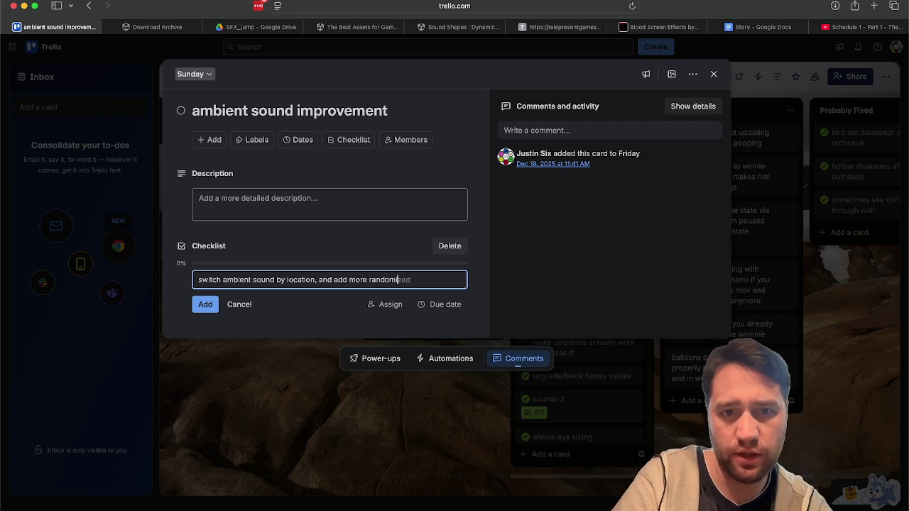
Step: Add items for location-based randomized ambience and different night-time wind sounds, rewording the second
type("it")
key("Return")
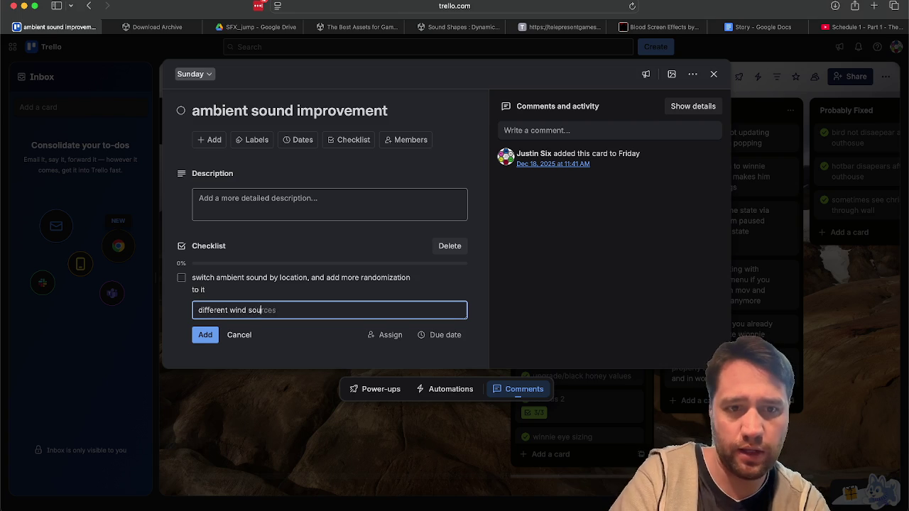
type("nds")
key("Return")
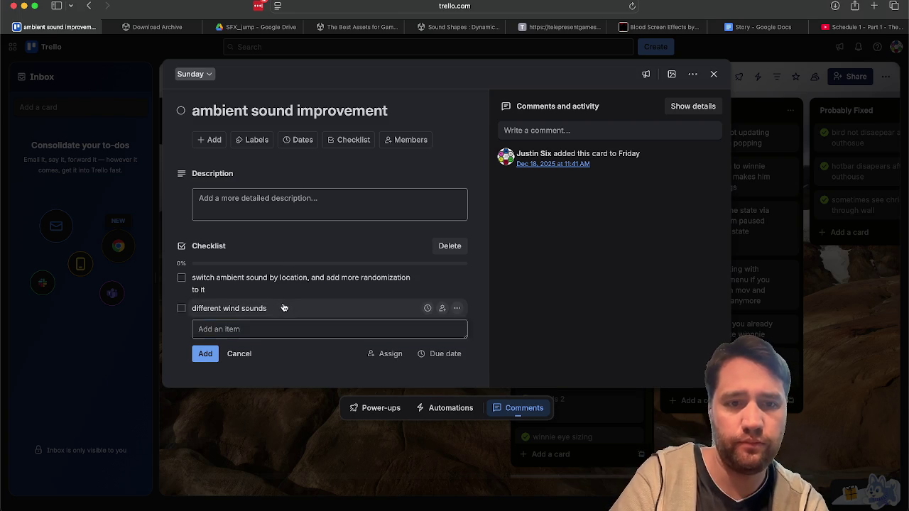
left_click(283, 307)
key("Right")
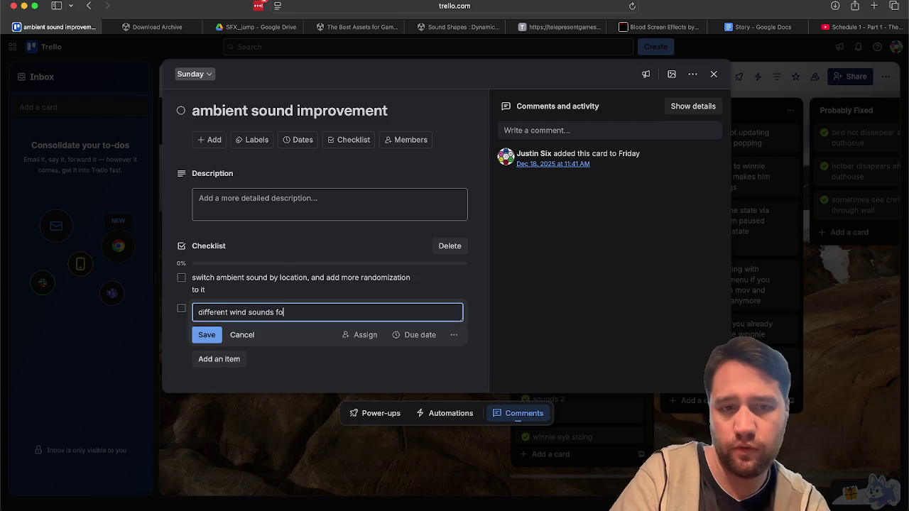
type("r night time background")
key("Return")
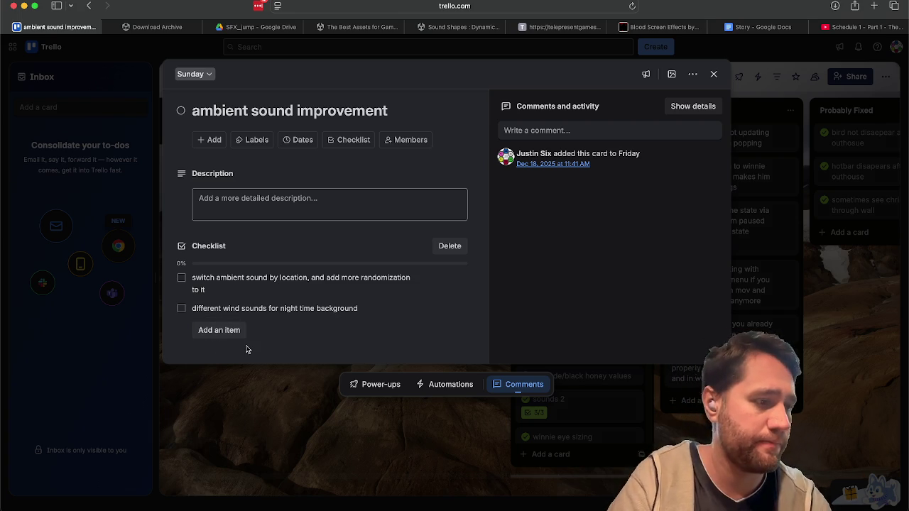
Step: Clear the Unity Console, then return to Trello and close the card
left_click(259, 5)
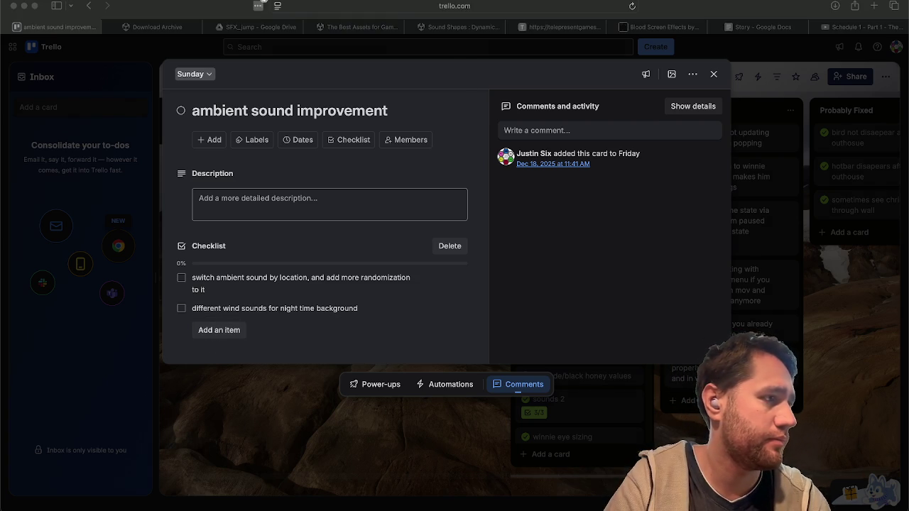
left_click(304, 346)
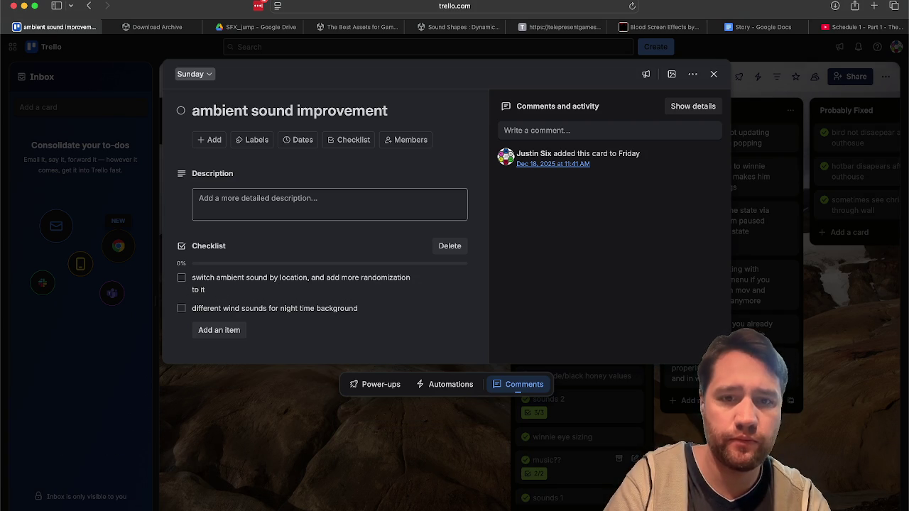
key("super+Tab")
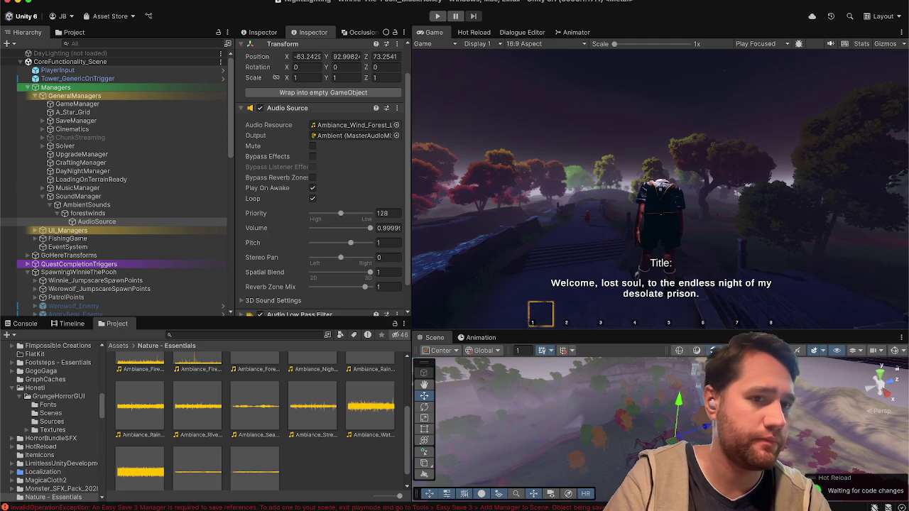
left_click(23, 324)
left_click(8, 336)
left_click(147, 508)
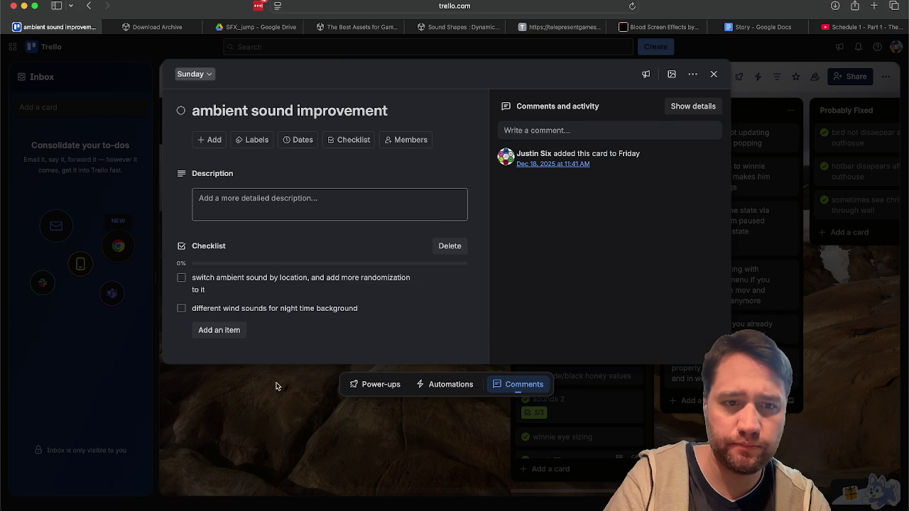
left_click(280, 383)
scroll(247, 220, "left", 5)
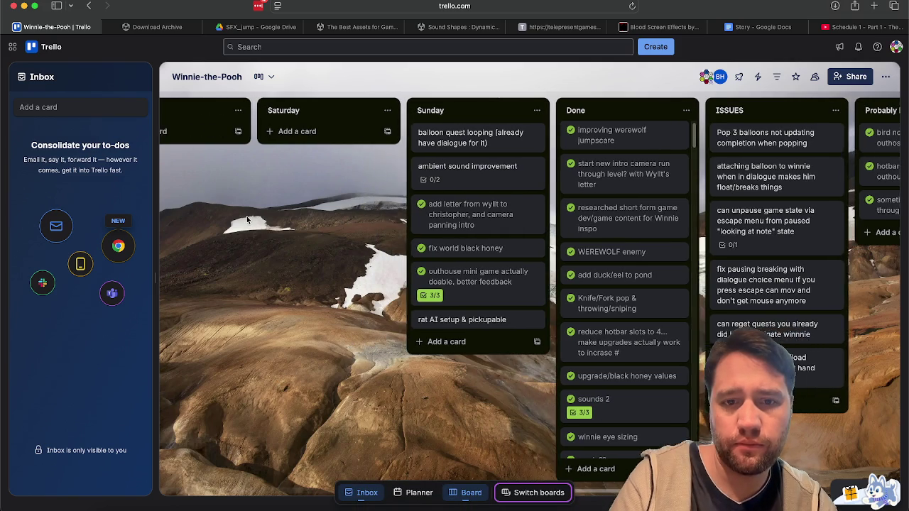
Step: Move the hunger card into Monday and the SHORTS card from Monday to Tuesday
scroll(248, 220, "left", 15)
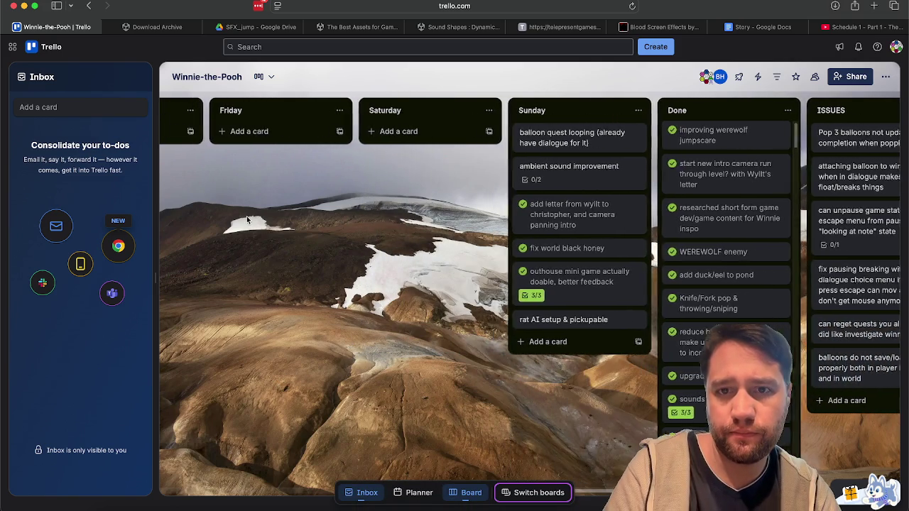
scroll(247, 220, "left", 5)
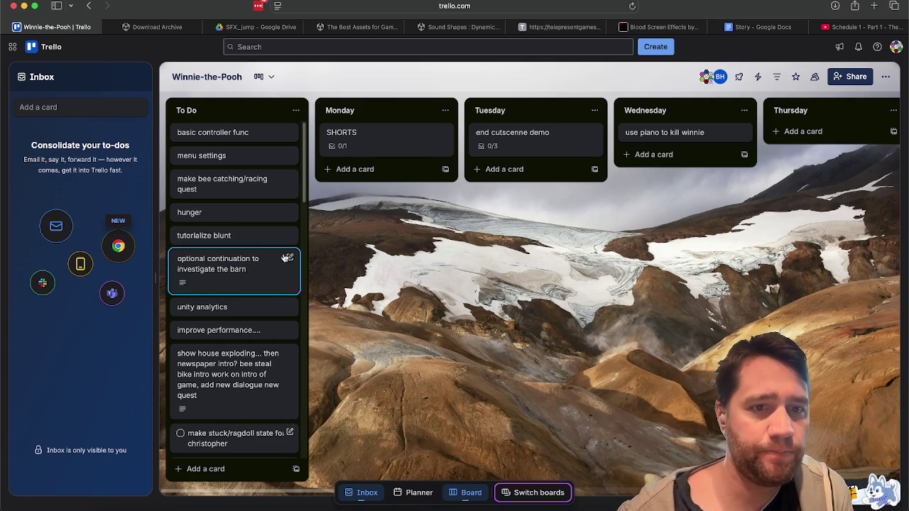
mouse_move(239, 213)
left_mouse_down()
mouse_move(359, 209)
mouse_move(390, 174)
left_mouse_up()
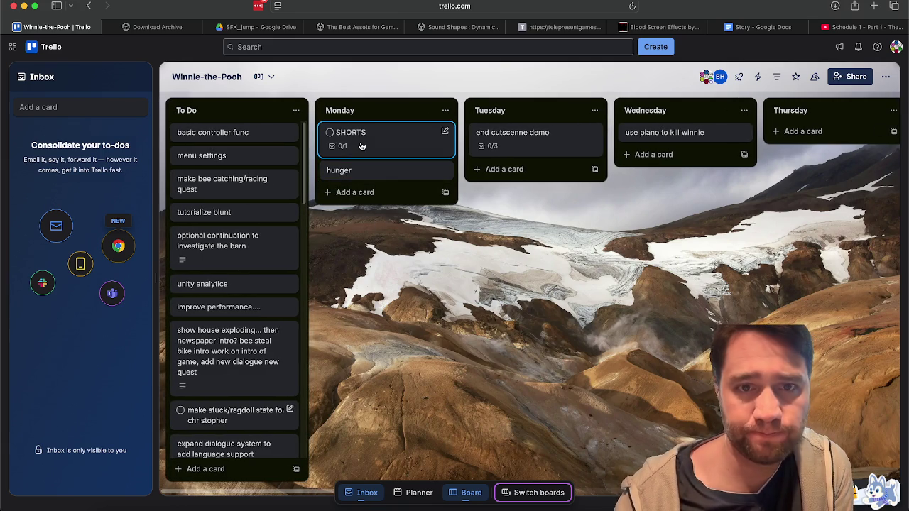
mouse_move(361, 146)
left_mouse_down()
mouse_move(430, 127)
mouse_move(497, 182)
mouse_move(511, 157)
mouse_move(635, 168)
mouse_move(577, 177)
mouse_move(554, 195)
left_mouse_up()
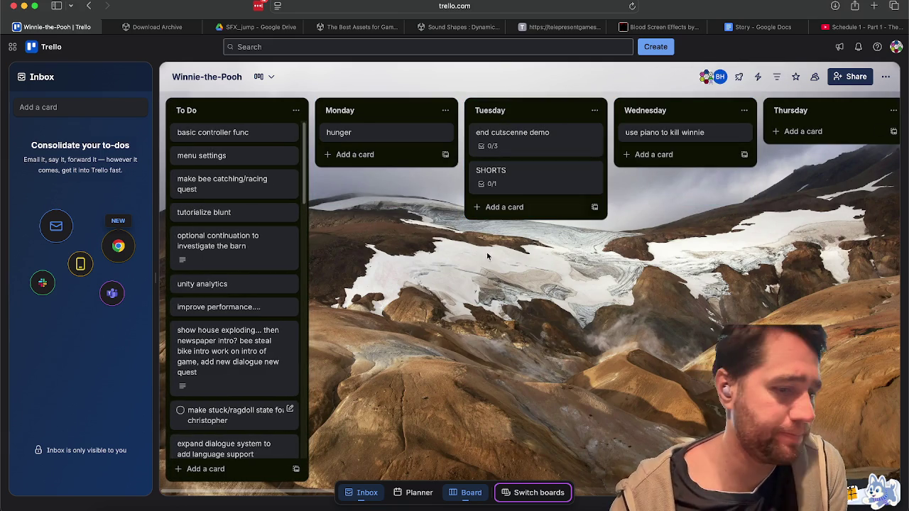
Step: Check this week's dates in the Calendar app, then open the Wednesday card 'use piano to kill winnie'
left_click(296, 506)
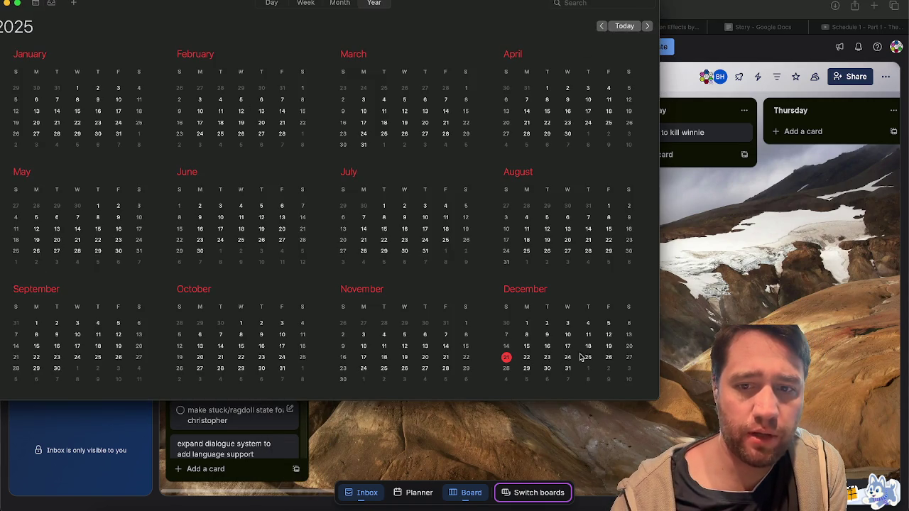
left_click(540, 427)
scroll(595, 369, "right", 3)
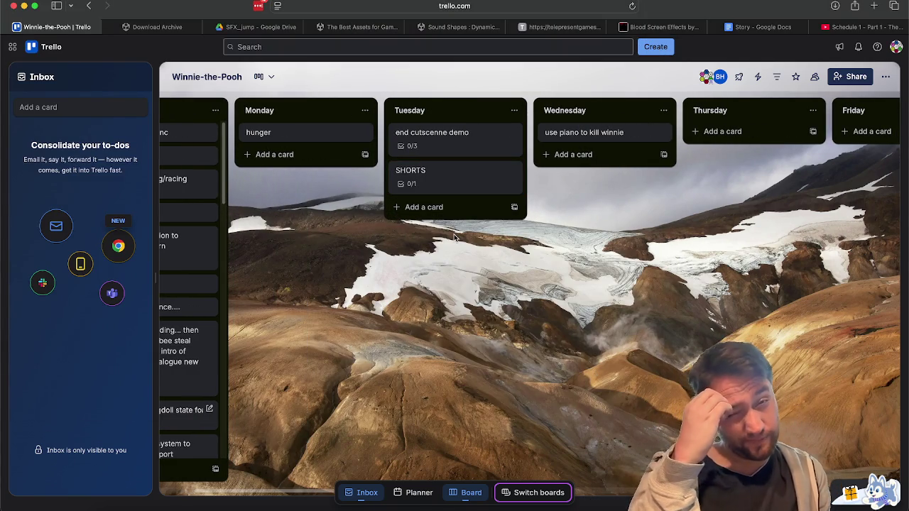
scroll(562, 224, "right", 3)
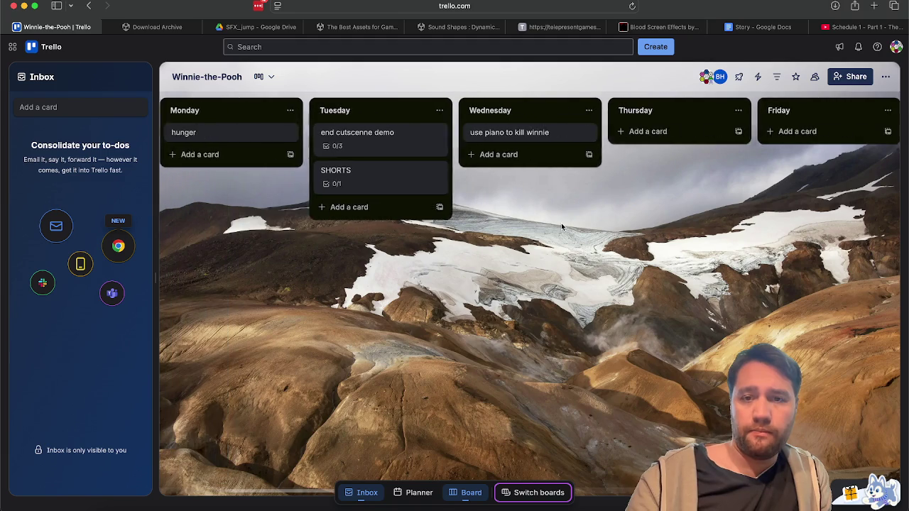
scroll(561, 223, "left", 5)
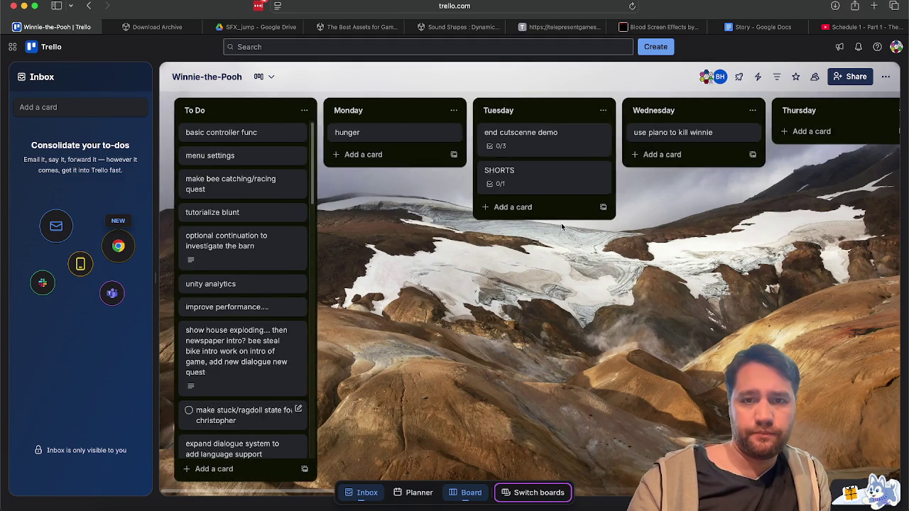
left_click(683, 132)
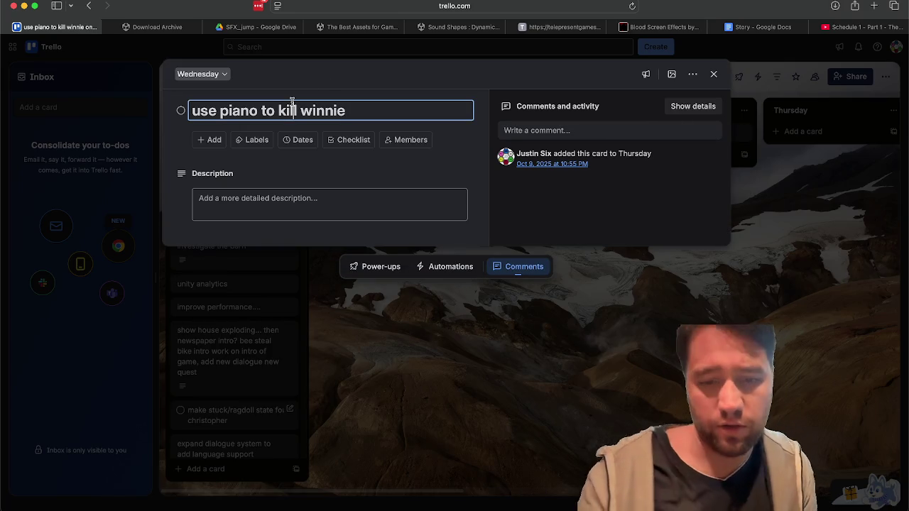
Step: Rename the Wednesday card to 'piano quest improvement'
key("super+a")
key("BackSpace")
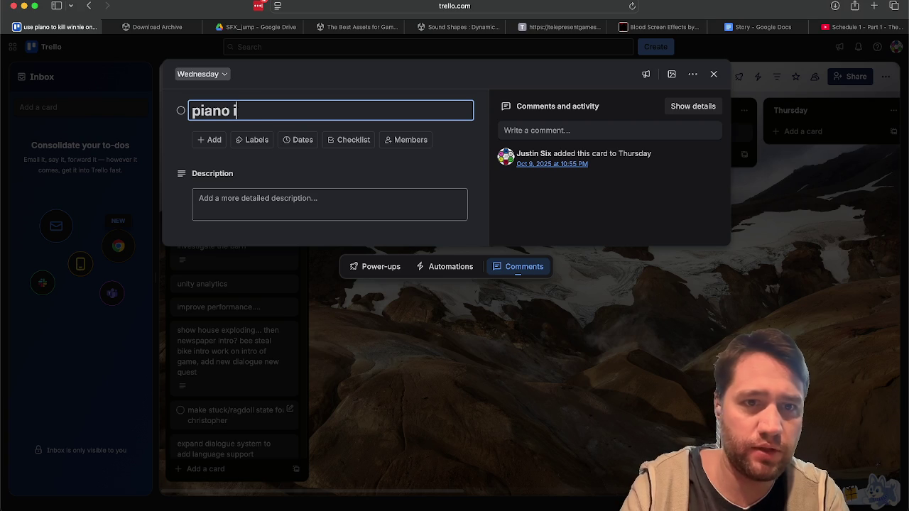
type("ment")
key("Return")
Step: Add a checklist with 'trap/holding Winnie in place clearer?' and 'quest objective simpler'
left_click(363, 141)
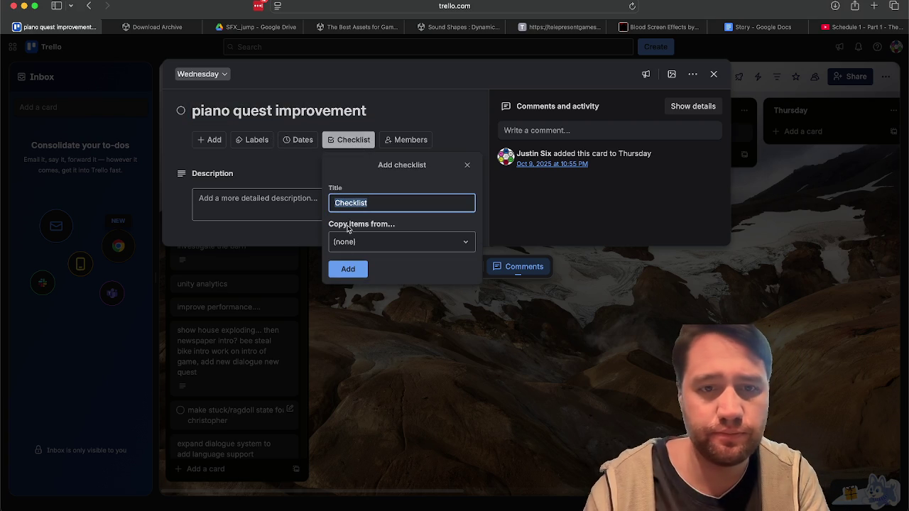
left_click(341, 274)
type("trap/holding Winnie in place clearer")
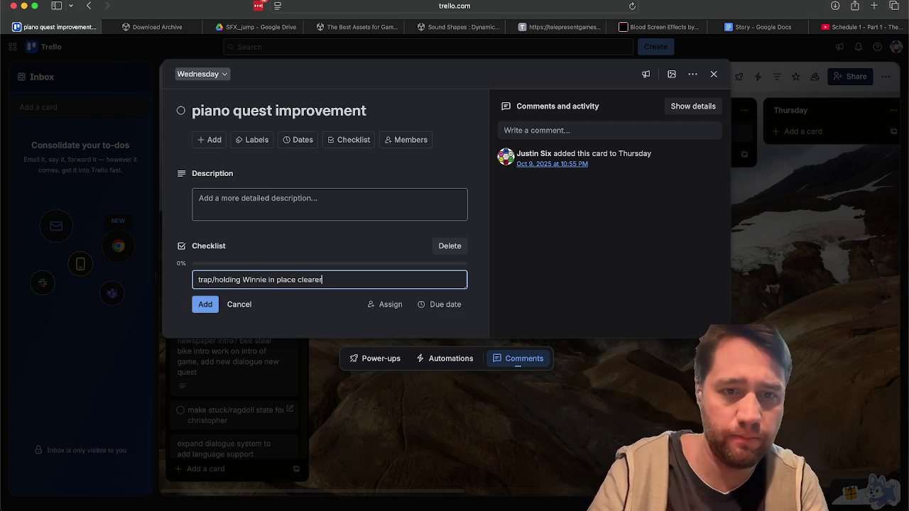
type("?")
key("Return")
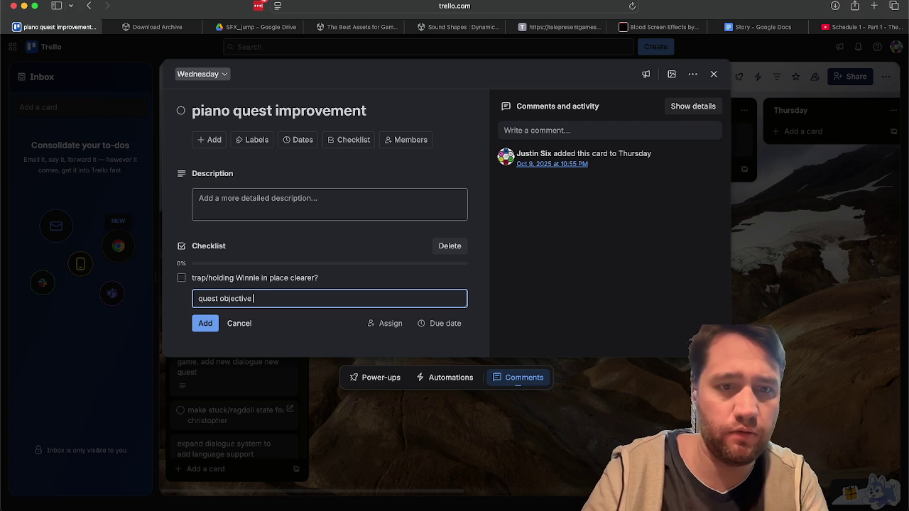
type("simpler")
key("Return")
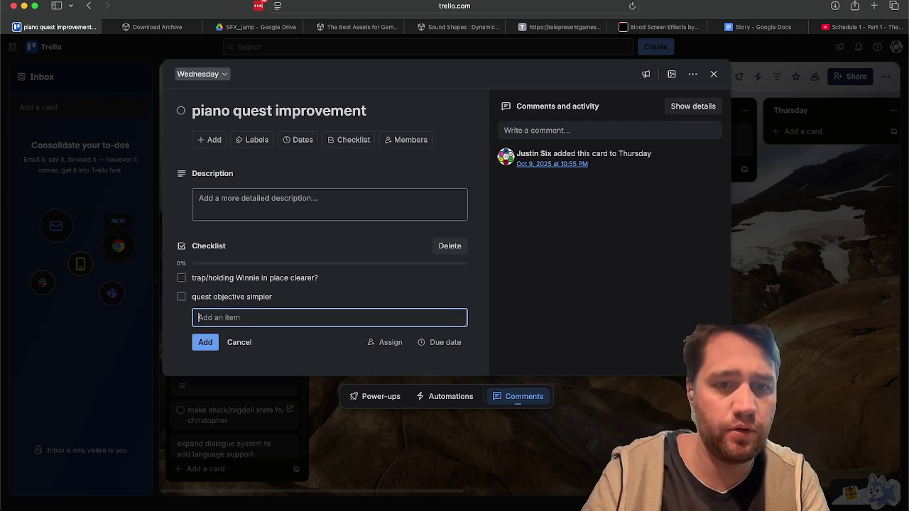
Step: Schedule the tutorialize blunt card for Friday and the unity analytics card for Saturday
left_click(417, 452)
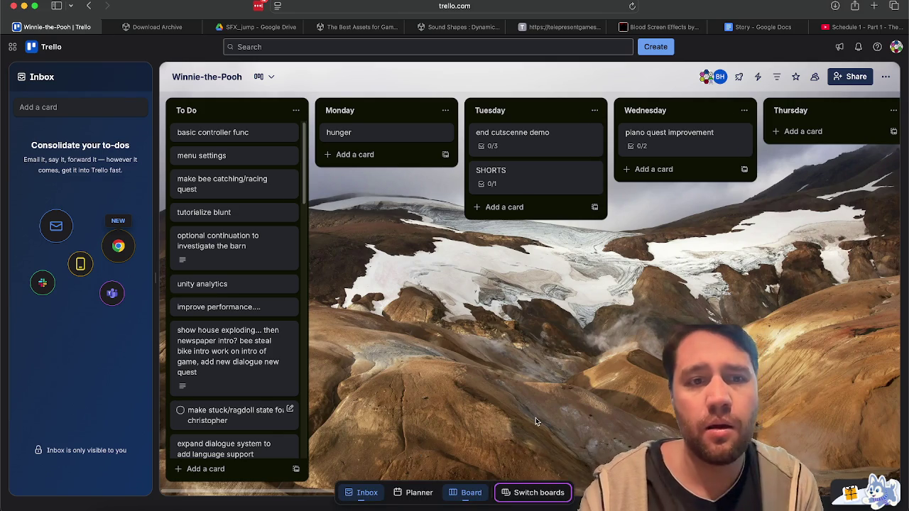
mouse_move(238, 217)
left_mouse_down()
mouse_move(396, 179)
mouse_move(396, 167)
mouse_move(742, 170)
mouse_move(816, 157)
mouse_move(765, 205)
left_mouse_up()
scroll(572, 277, "left", 3)
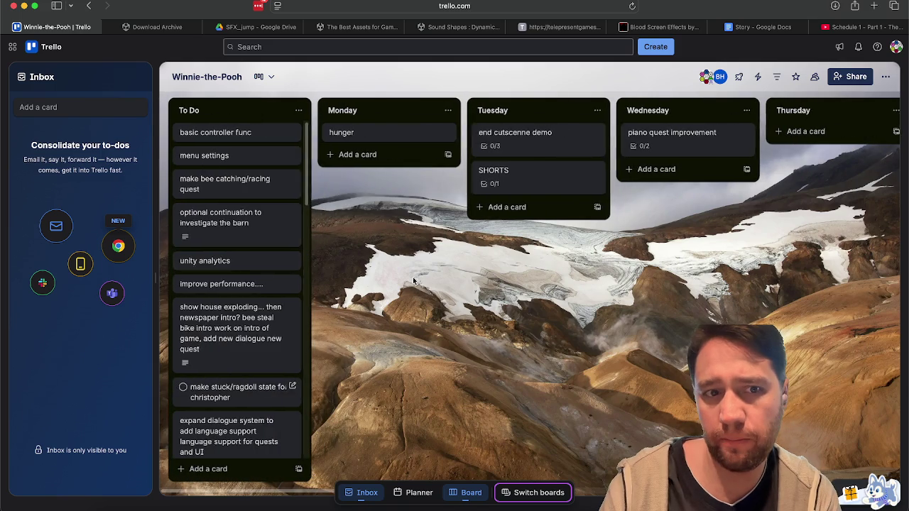
mouse_move(230, 263)
left_mouse_down()
mouse_move(788, 208)
mouse_move(785, 217)
left_mouse_up()
scroll(733, 308, "right", 5)
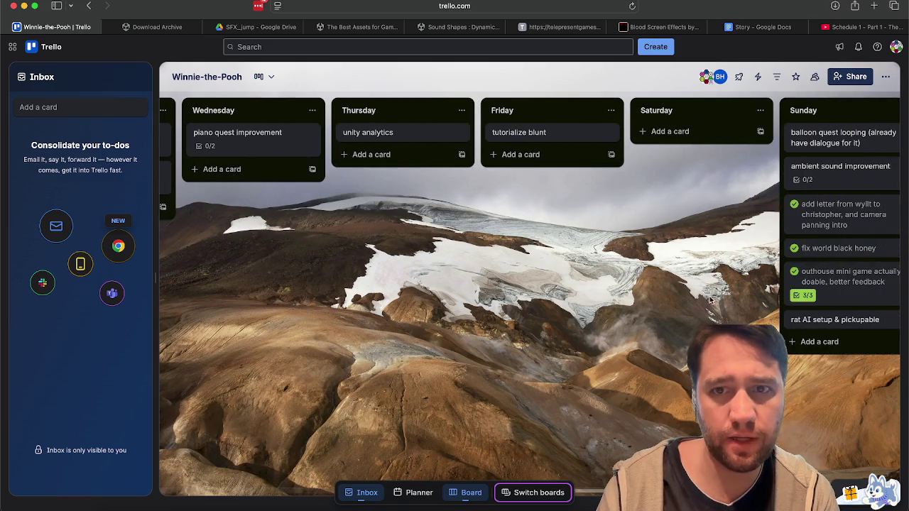
left_click_drag(419, 136, 678, 186)
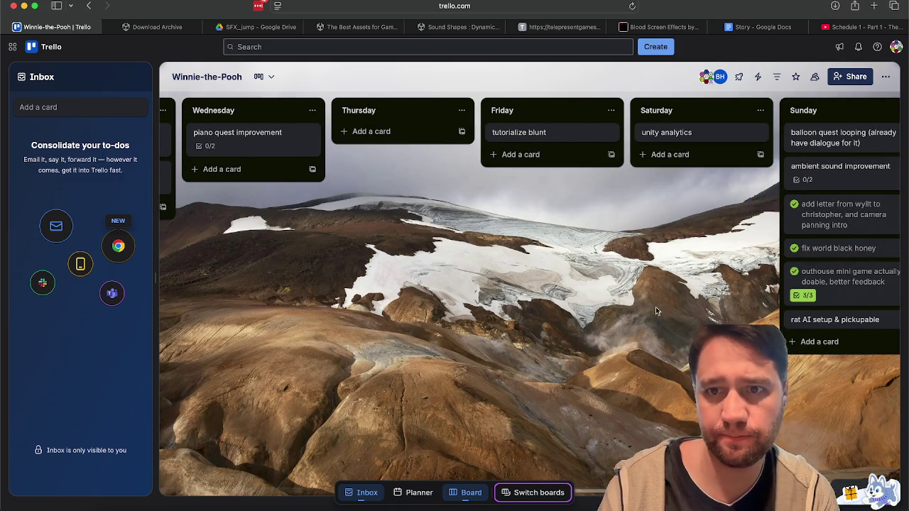
scroll(304, 266, "left", 5)
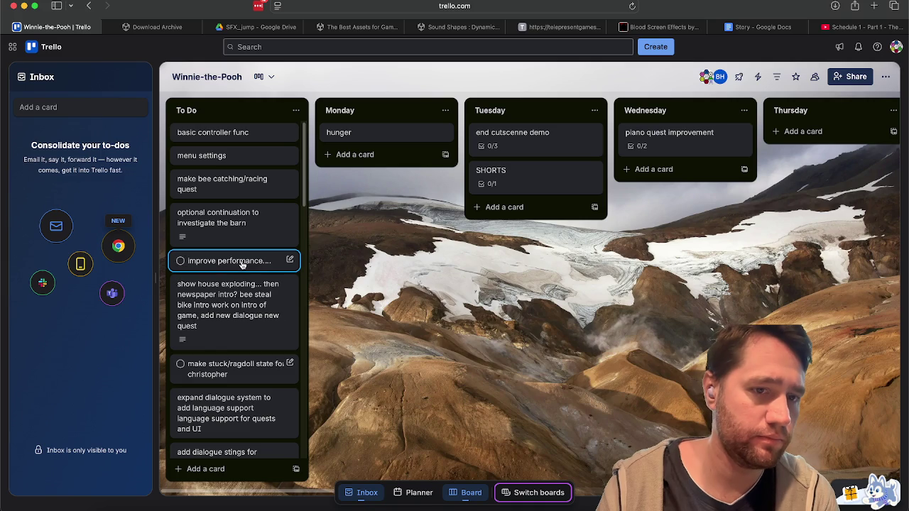
Step: Archive the 'improve performance....' card from To Do
left_click(243, 269)
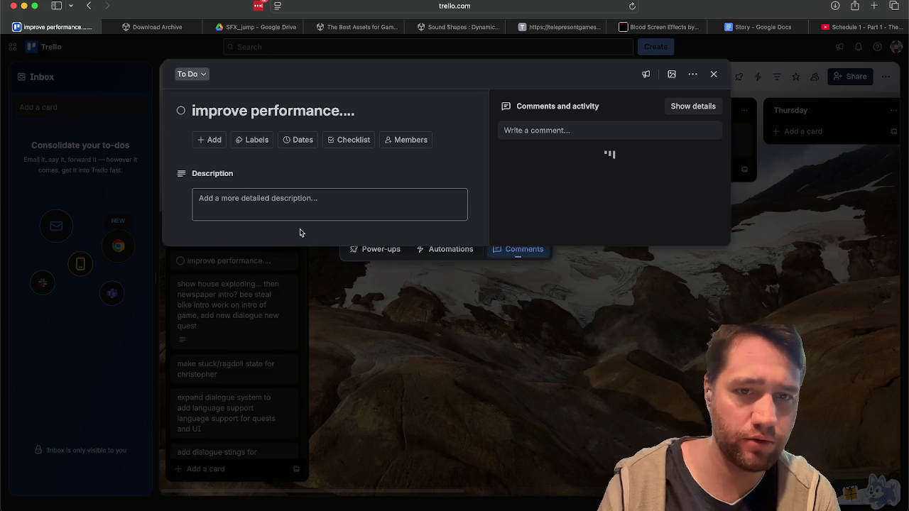
left_click(692, 75)
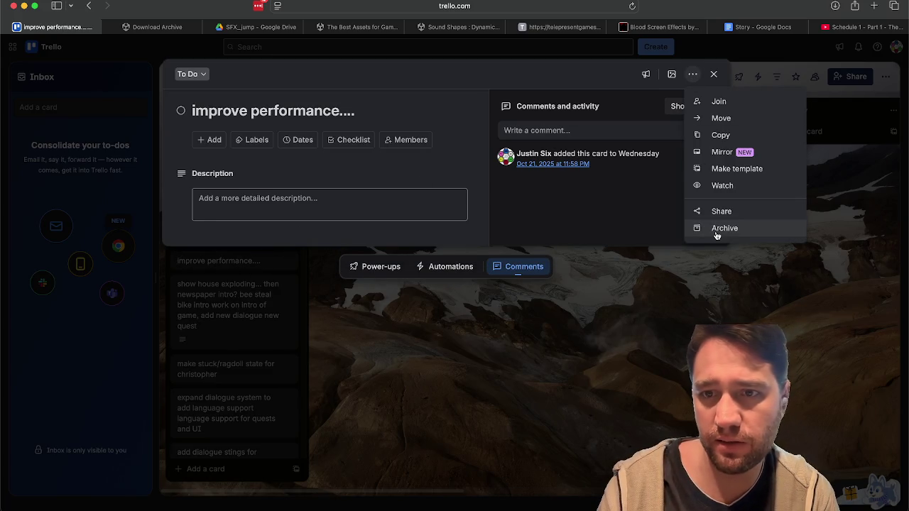
left_click(700, 228)
left_click(445, 376)
left_click(356, 340)
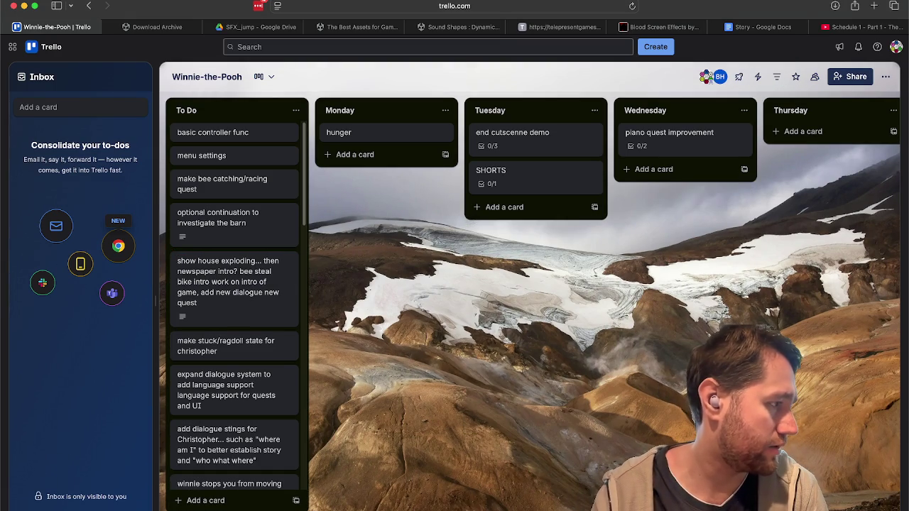
Step: Move the stuck/ragdoll card into the Thursday list
left_click(258, 6)
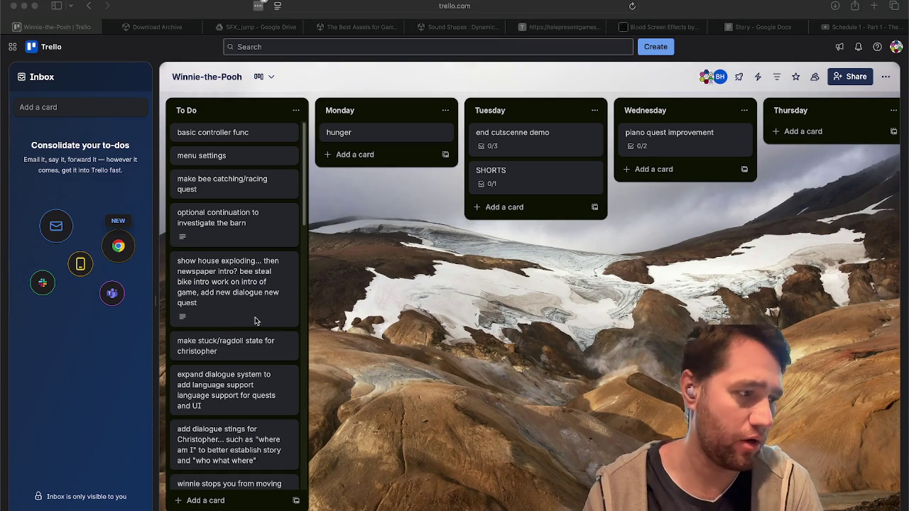
left_click(398, 325)
scroll(263, 291, "down", 3)
scroll(269, 302, "up", 4)
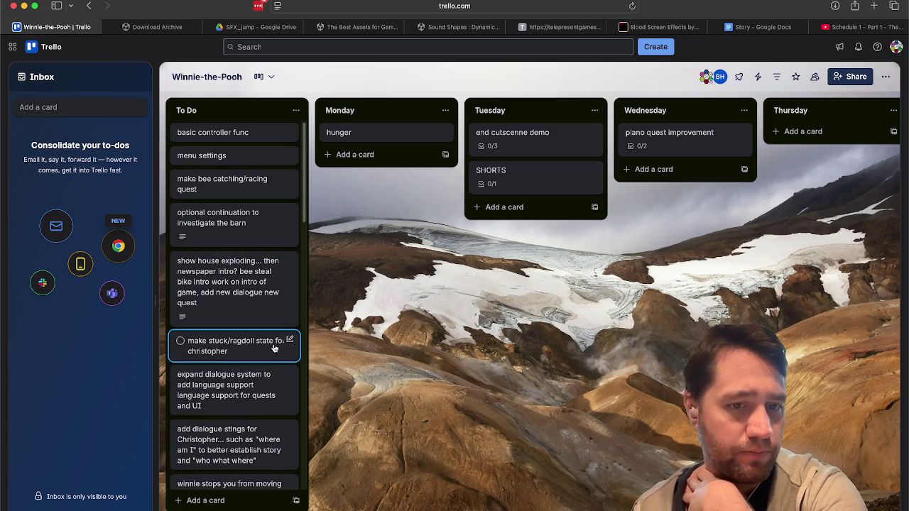
mouse_move(230, 343)
left_mouse_down()
mouse_move(850, 164)
mouse_move(592, 161)
left_mouse_up()
Step: Move expand dialogue system near the top of To Do and menu settings into Friday
scroll(346, 355, "left", 5)
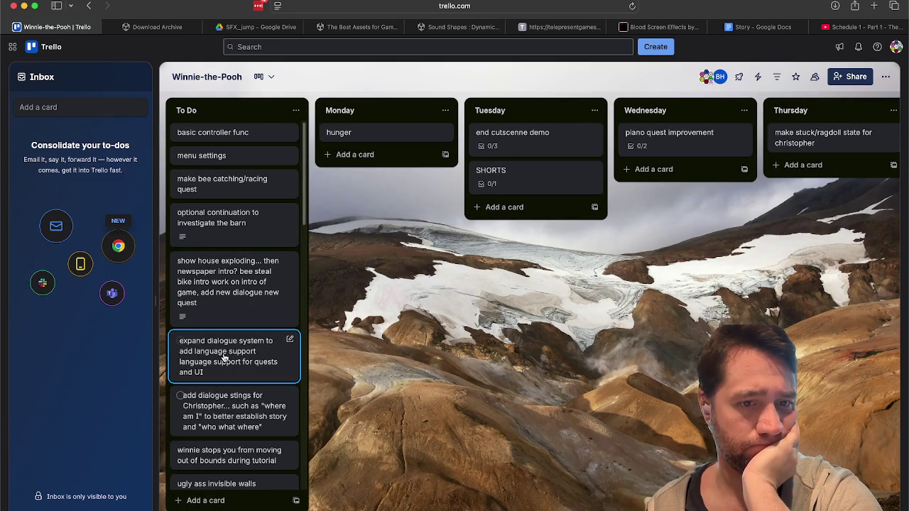
left_click_drag(229, 346, 225, 165)
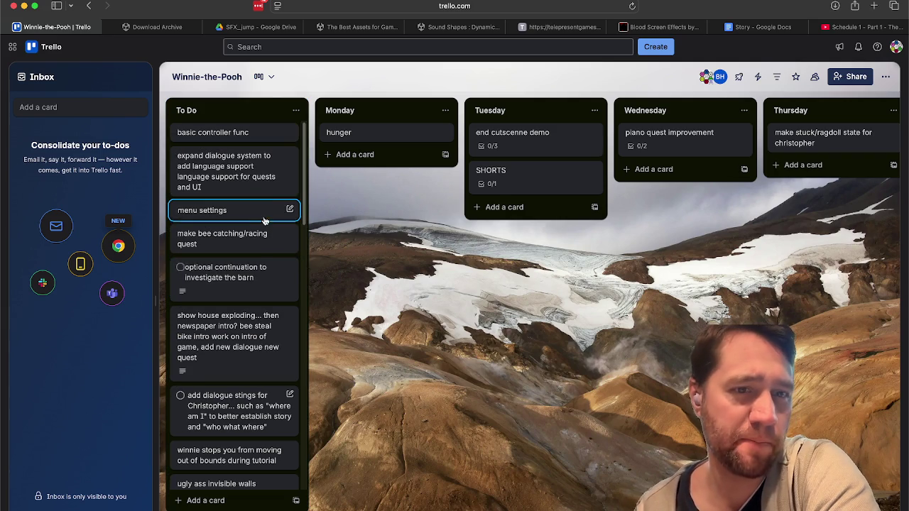
scroll(247, 321, "down", 1)
scroll(247, 322, "up", 2)
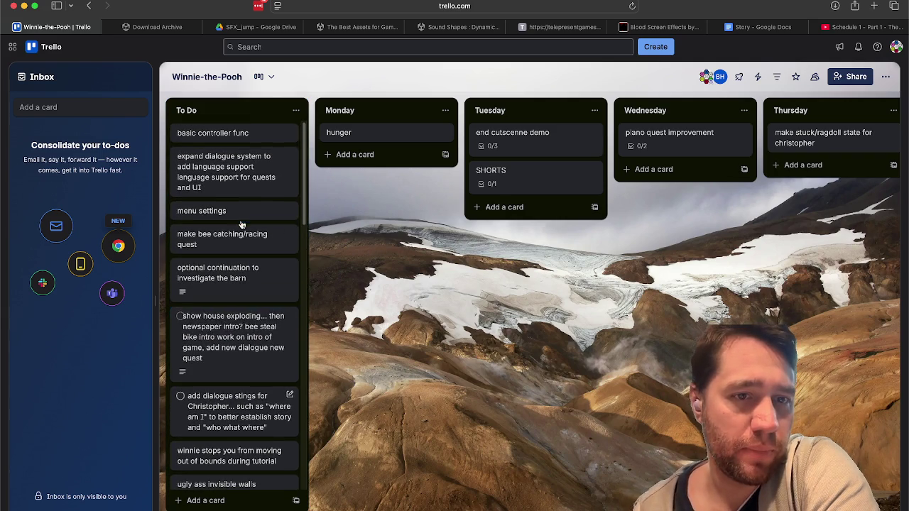
mouse_move(228, 209)
left_mouse_down()
mouse_move(732, 241)
mouse_move(858, 184)
mouse_move(727, 198)
left_mouse_up()
scroll(446, 337, "left", 5)
Step: Move the completed invisible walls card into the Done list
scroll(238, 206, "down", 3)
scroll(237, 220, "down", 5)
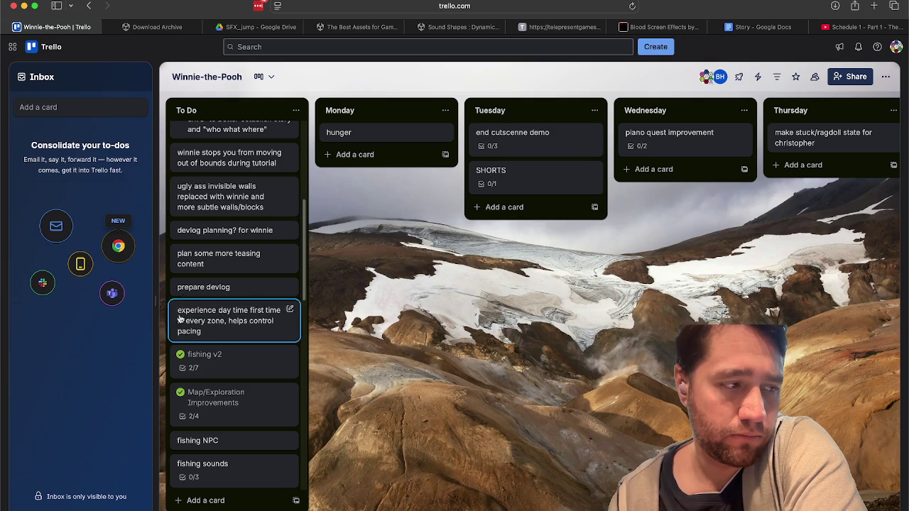
left_click(207, 202)
left_click(263, 442)
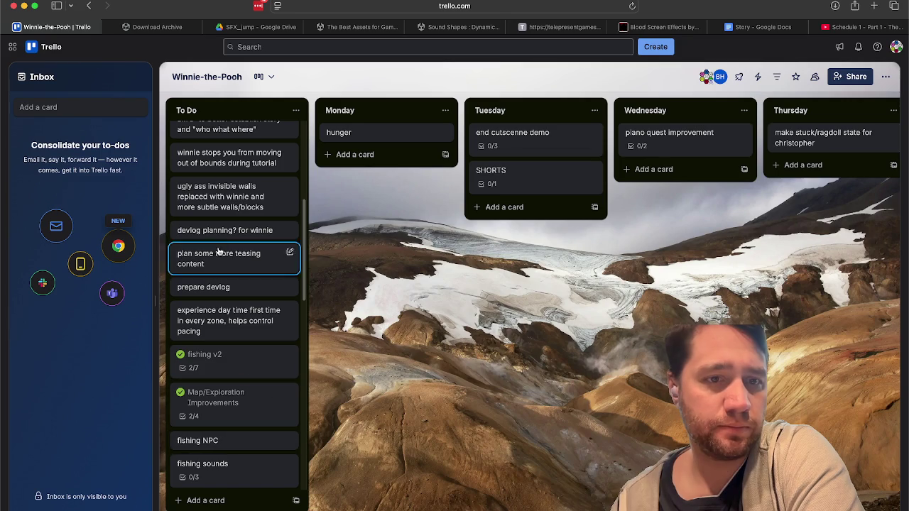
mouse_move(180, 187)
left_mouse_down()
mouse_move(408, 207)
mouse_move(678, 174)
mouse_move(658, 191)
mouse_move(881, 176)
mouse_move(753, 135)
mouse_move(782, 139)
left_mouse_up()
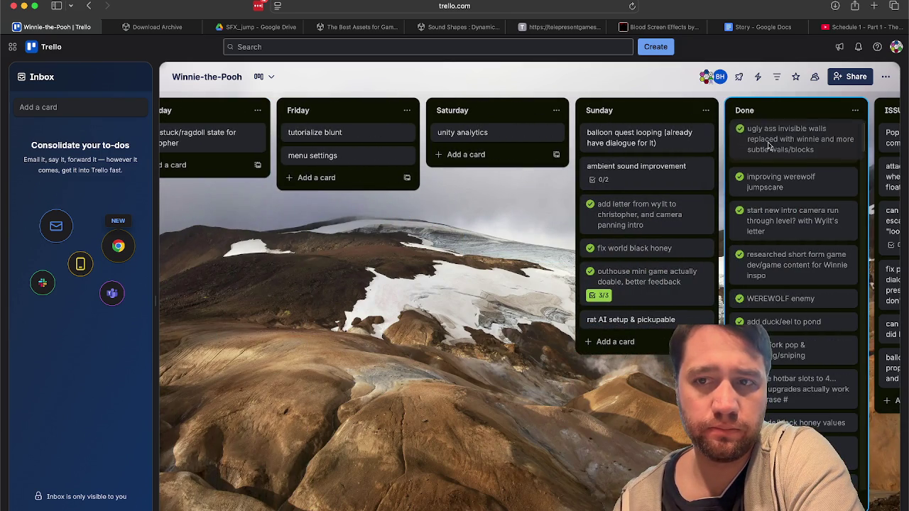
scroll(441, 316, "left", 8)
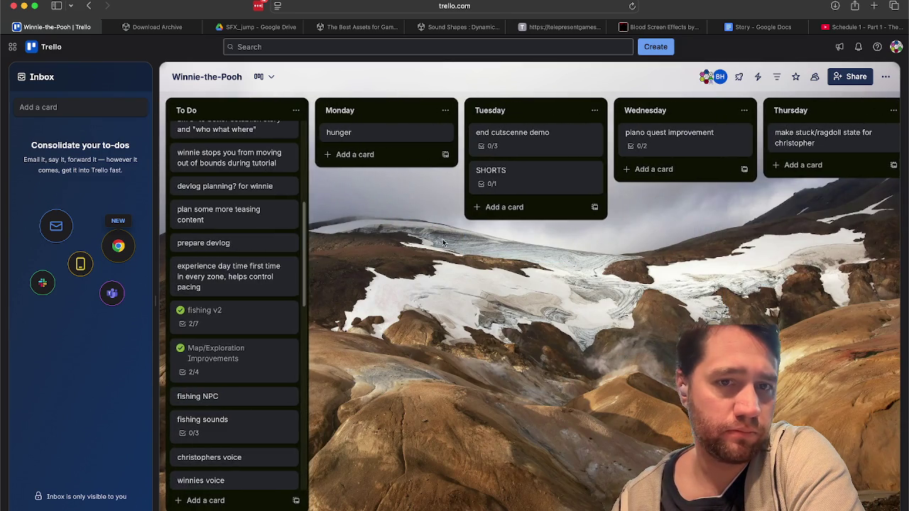
scroll(532, 240, "right", 7)
scroll(533, 240, "left", 8)
scroll(234, 299, "up", 5)
left_click(352, 152)
type("winnie interrupt on boundaries of")
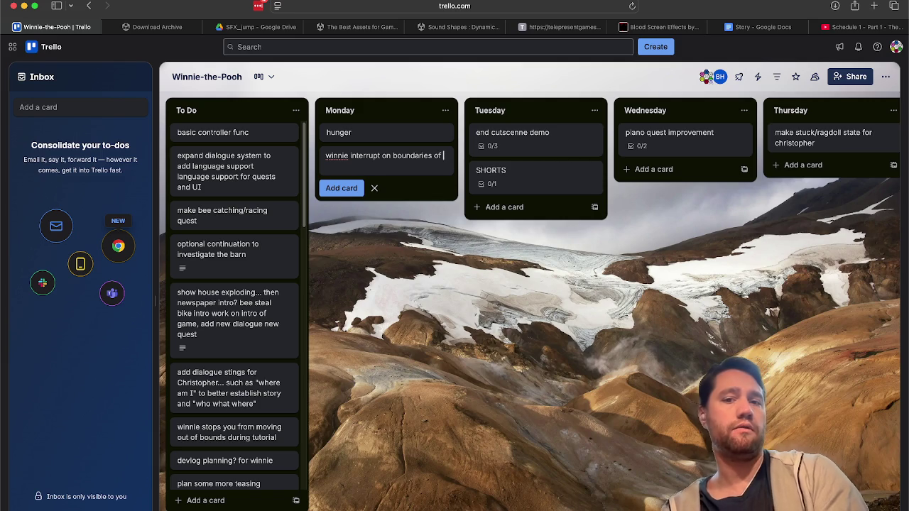
Step: Add the 'winnie interrupt on boundaries of tutorial quest' card and move it to the top of To Do
type("tutori")
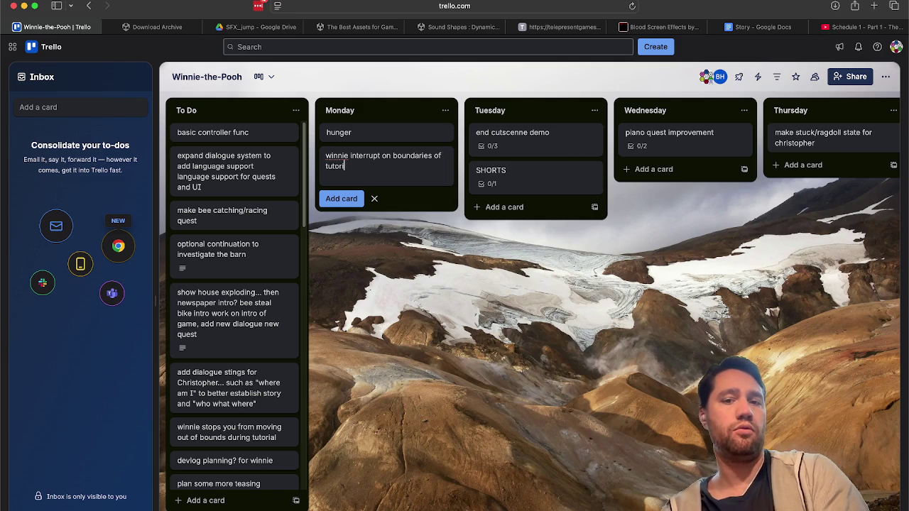
type("t")
key("Return")
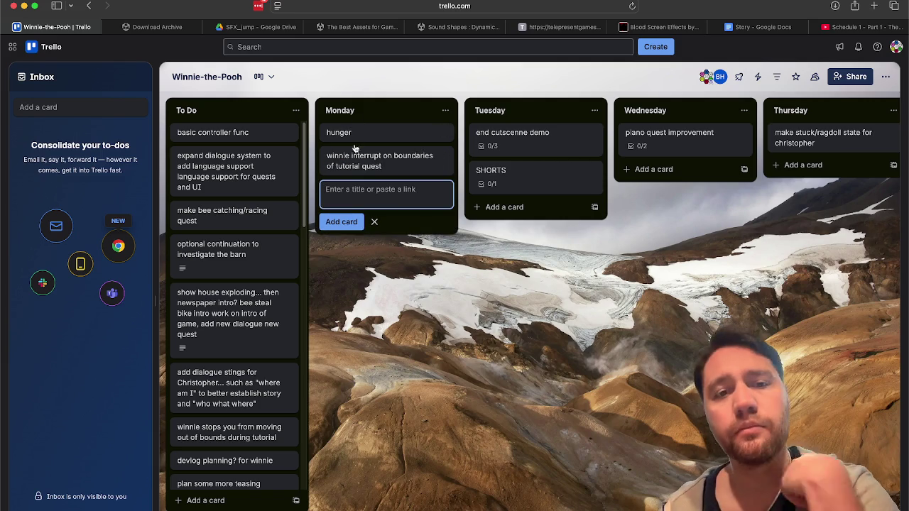
mouse_move(343, 156)
left_mouse_down()
mouse_move(317, 197)
mouse_move(239, 136)
mouse_move(228, 199)
left_mouse_up()
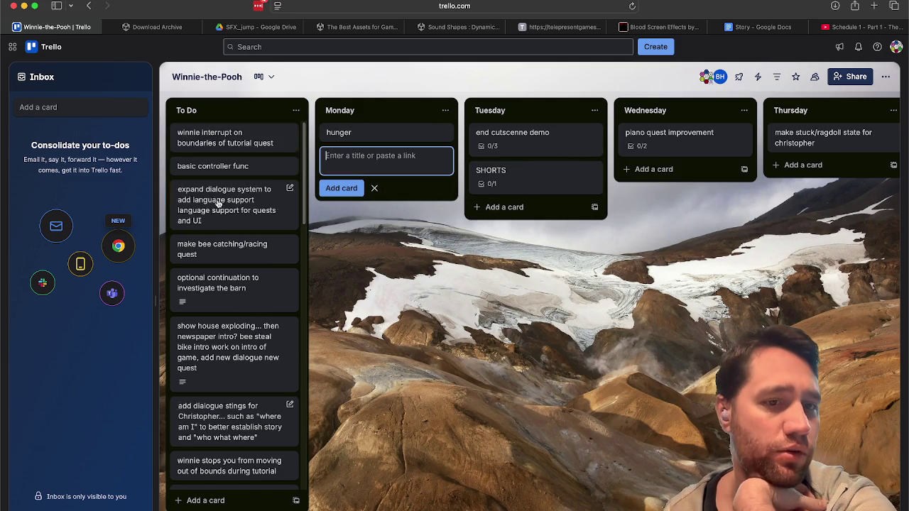
scroll(218, 204, "down", 5)
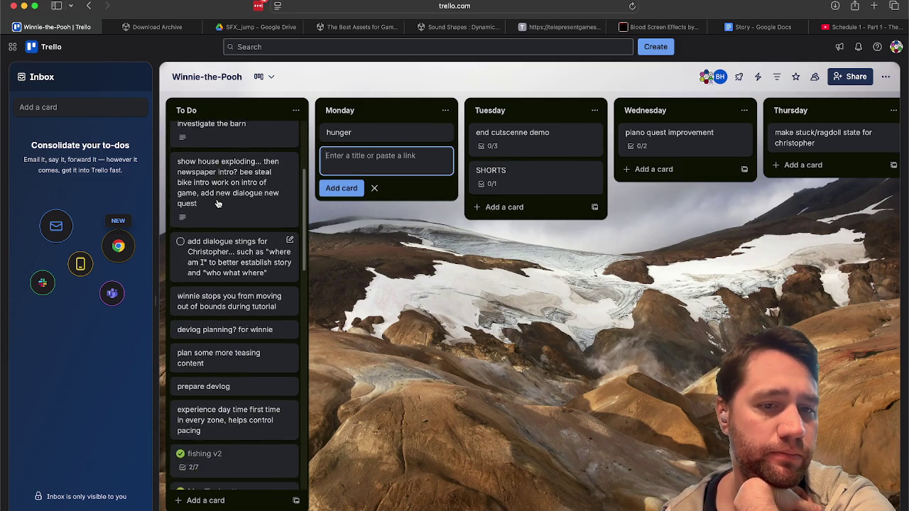
scroll(218, 204, "up", 2)
left_click(217, 325)
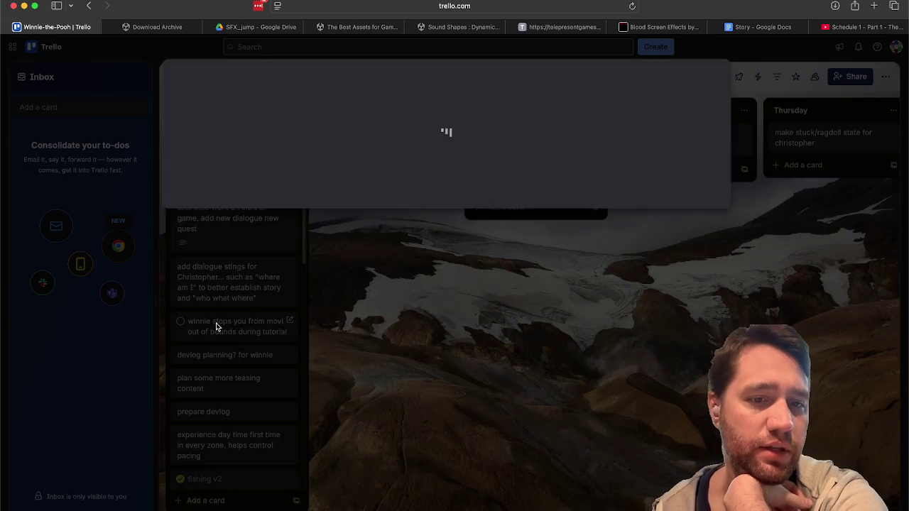
left_click(245, 346)
Step: Archive the winnie interrupt card and delete it permanently
scroll(245, 340, "up", 5)
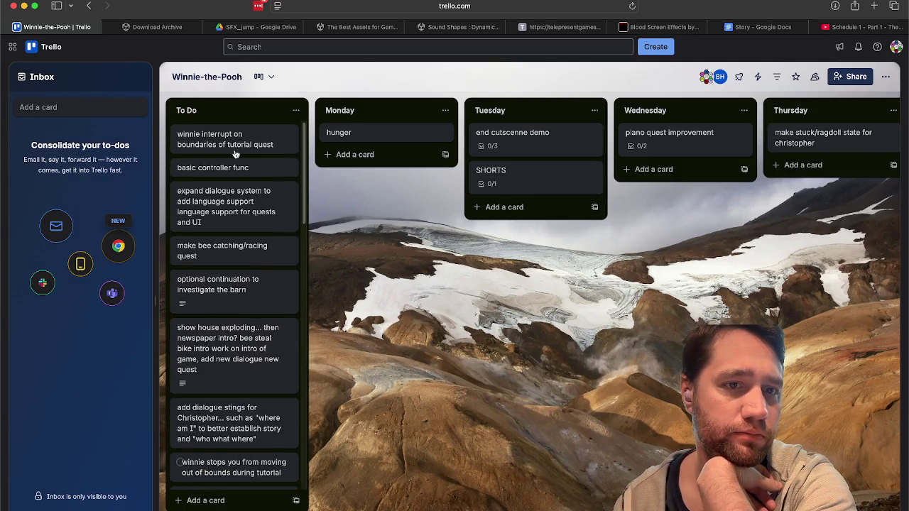
left_click(243, 139)
left_click(692, 75)
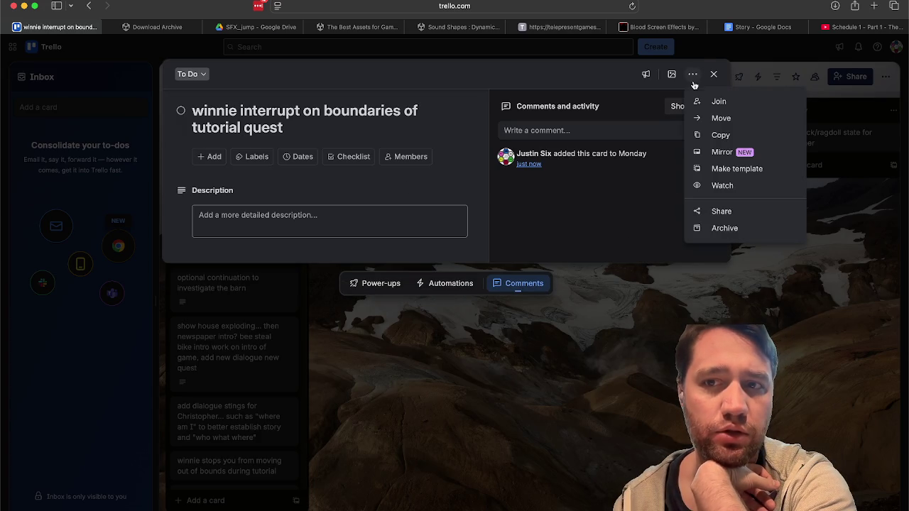
left_click(700, 228)
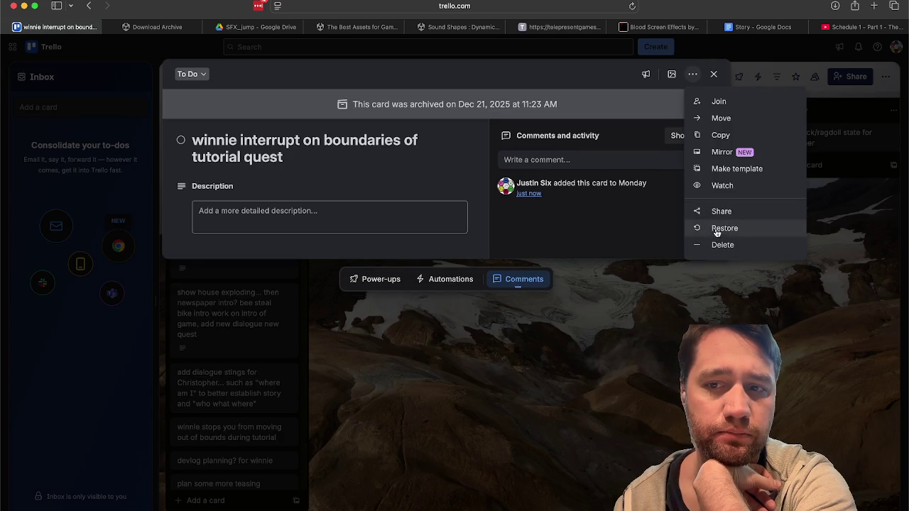
left_click(714, 246)
left_click(760, 161)
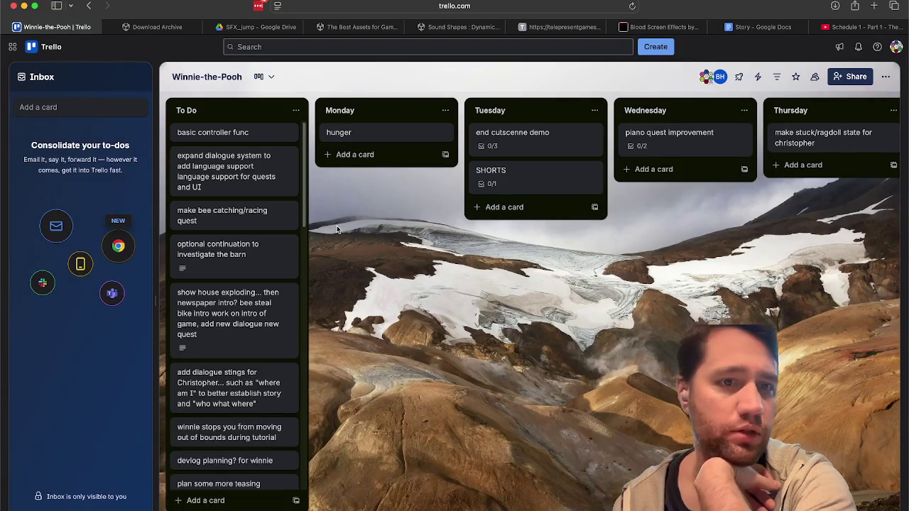
scroll(277, 248, "down", 5)
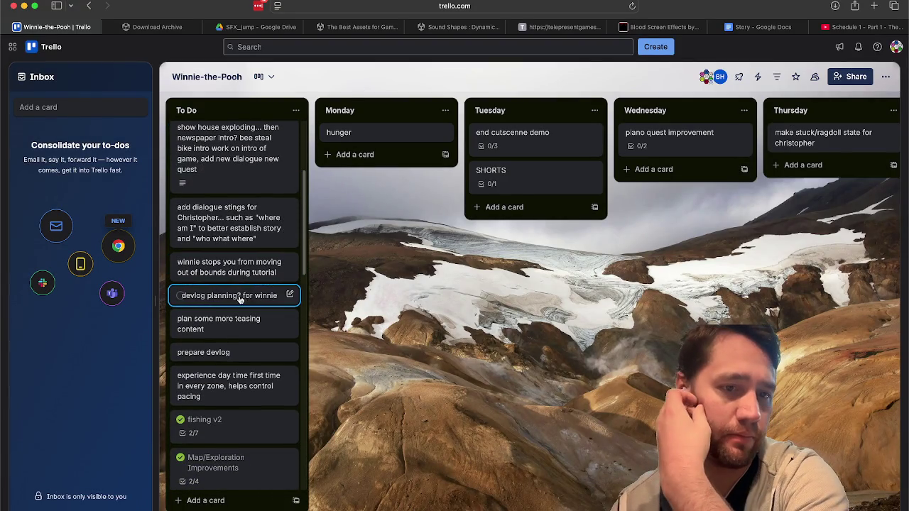
Step: Mark the Christopher dialogue stings card complete and move it into Done
scroll(240, 300, "up", 1)
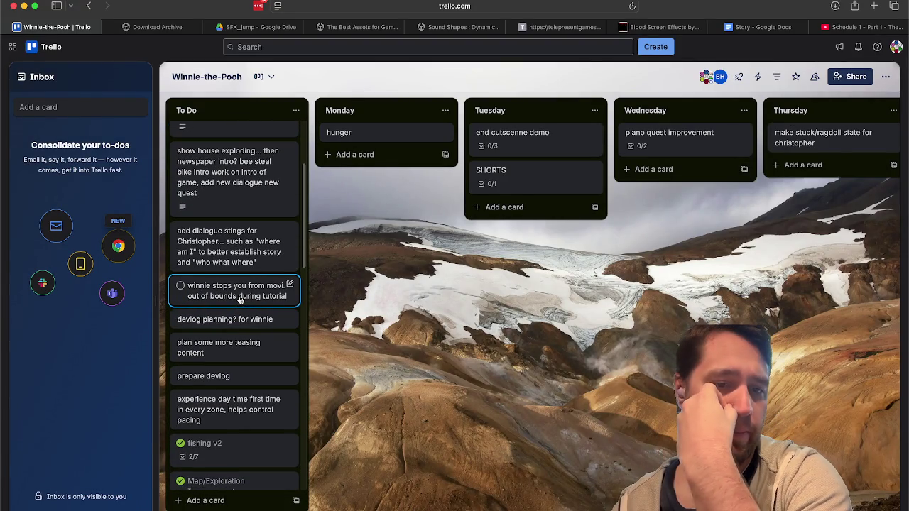
scroll(240, 300, "up", 3)
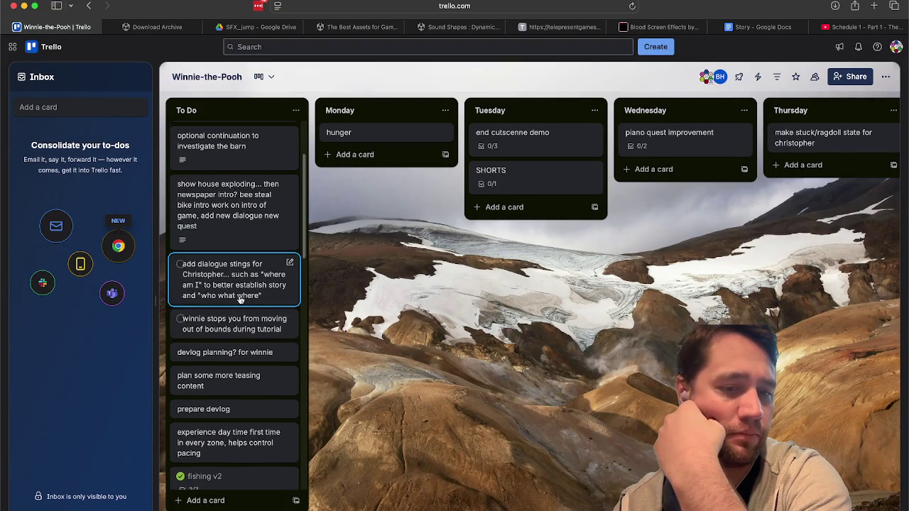
scroll(241, 300, "up", 3)
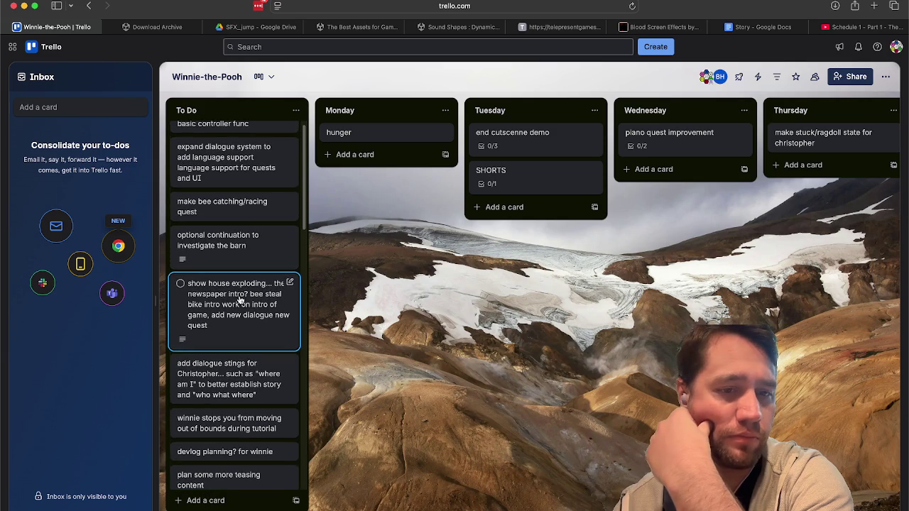
left_click(179, 364)
mouse_move(195, 382)
left_mouse_down()
mouse_move(775, 238)
mouse_move(831, 238)
mouse_move(795, 228)
mouse_move(704, 355)
left_mouse_up()
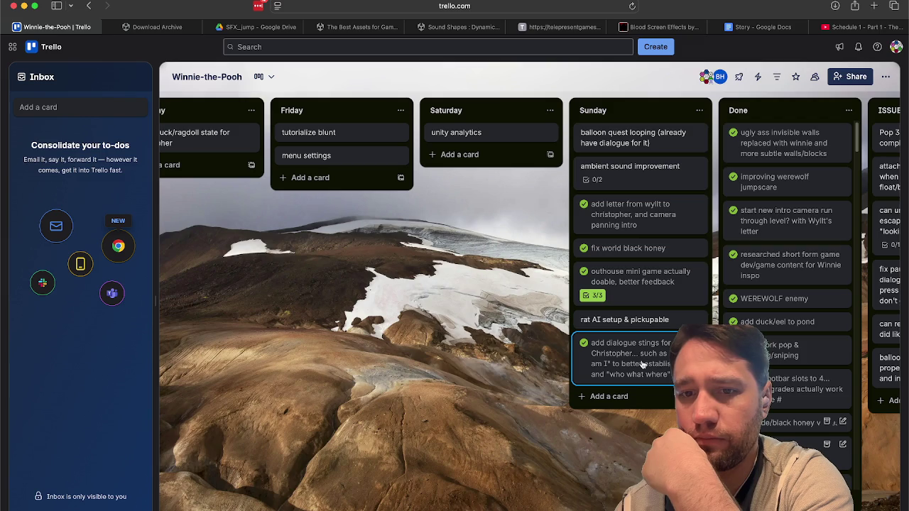
left_click_drag(629, 363, 775, 312)
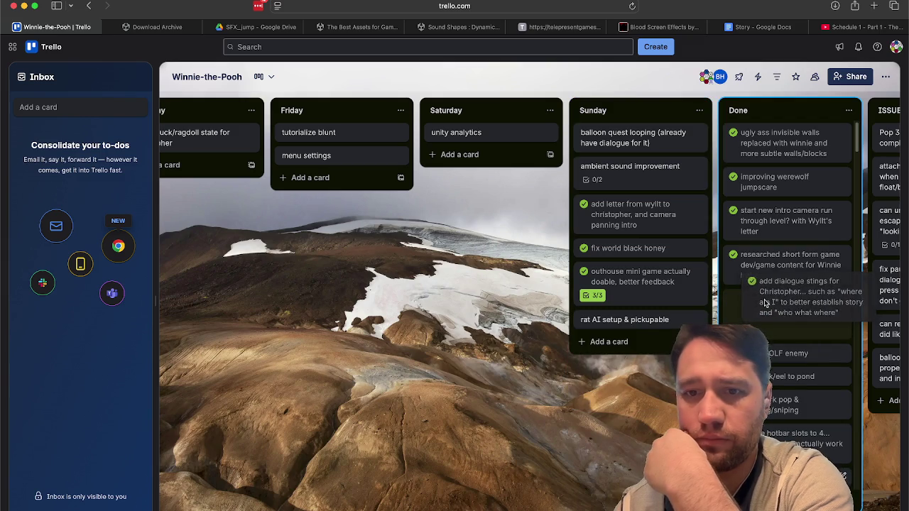
Step: Move 'winnie head looks at player with rig' from To Do into Monday below hunger
scroll(346, 350, "left", 10)
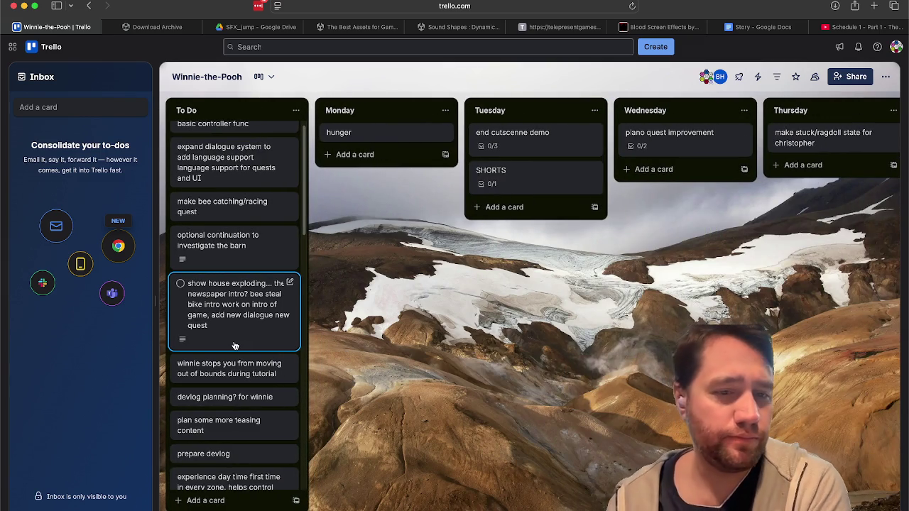
scroll(235, 346, "up", 1)
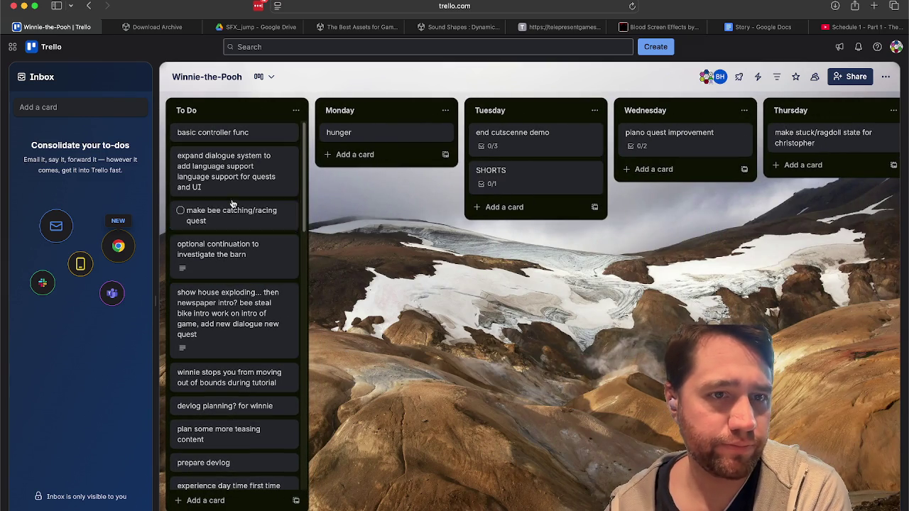
scroll(220, 213, "down", 3)
scroll(206, 199, "up", 3)
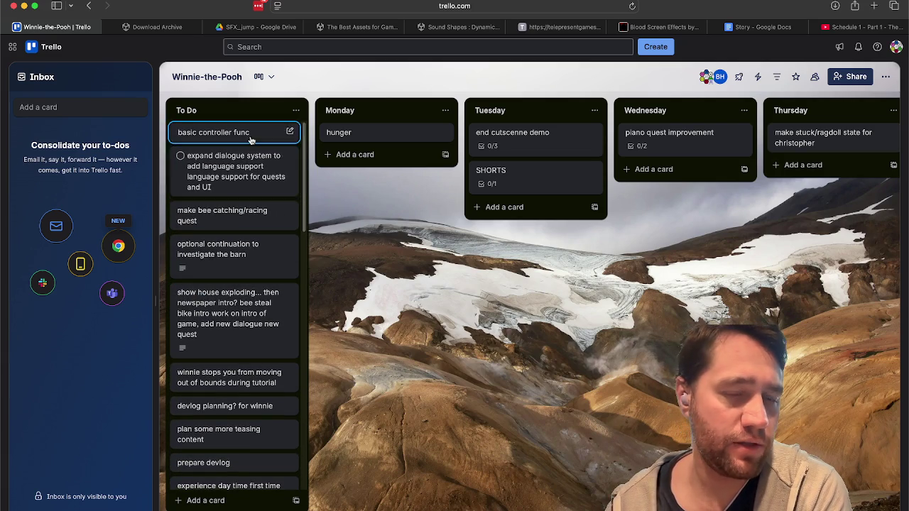
scroll(256, 267, "down", 10)
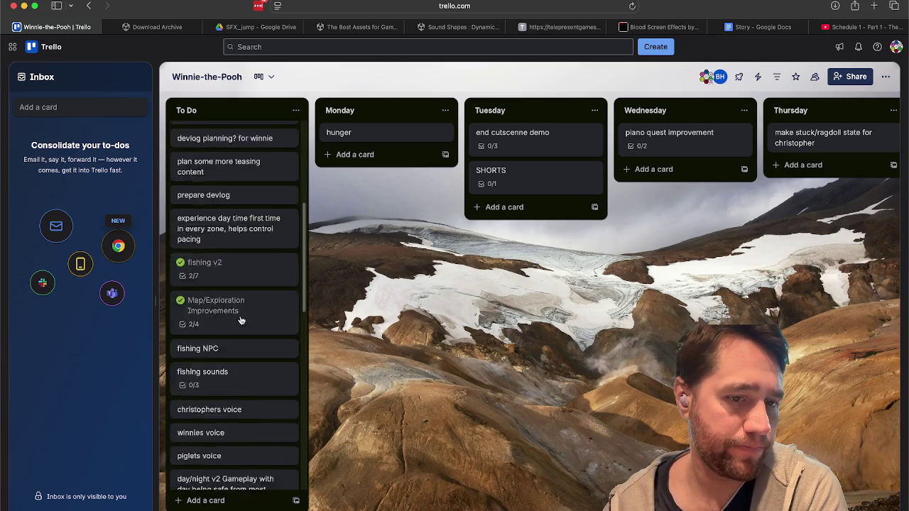
scroll(249, 267, "down", 10)
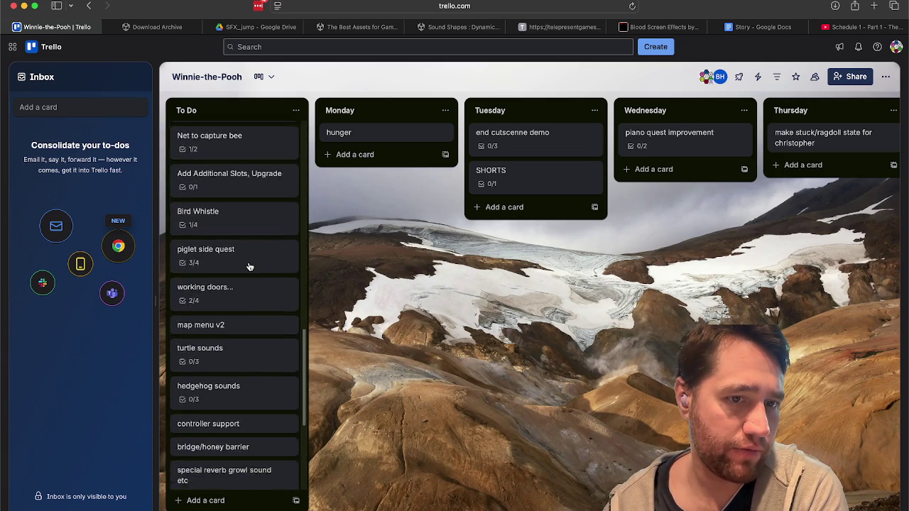
scroll(249, 268, "down", 5)
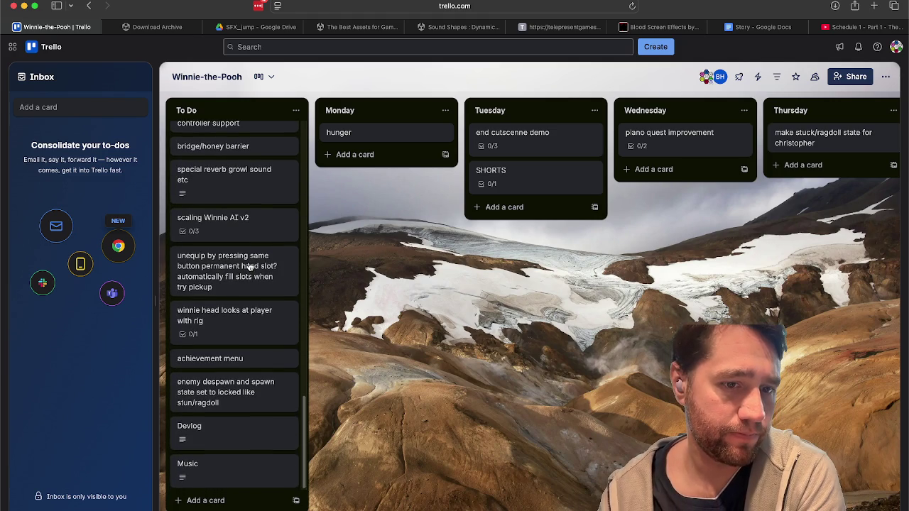
scroll(249, 267, "up", 20)
scroll(497, 334, "right", 15)
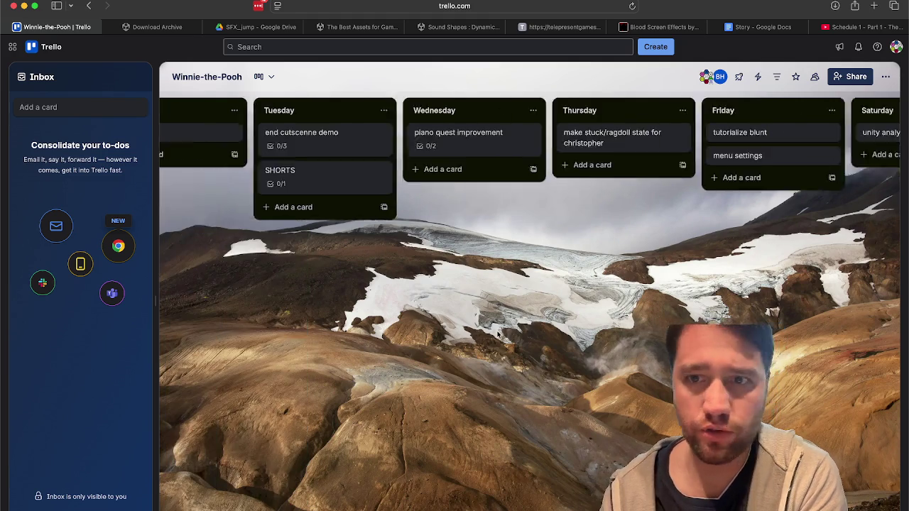
scroll(497, 334, "right", 3)
scroll(327, 385, "left", 20)
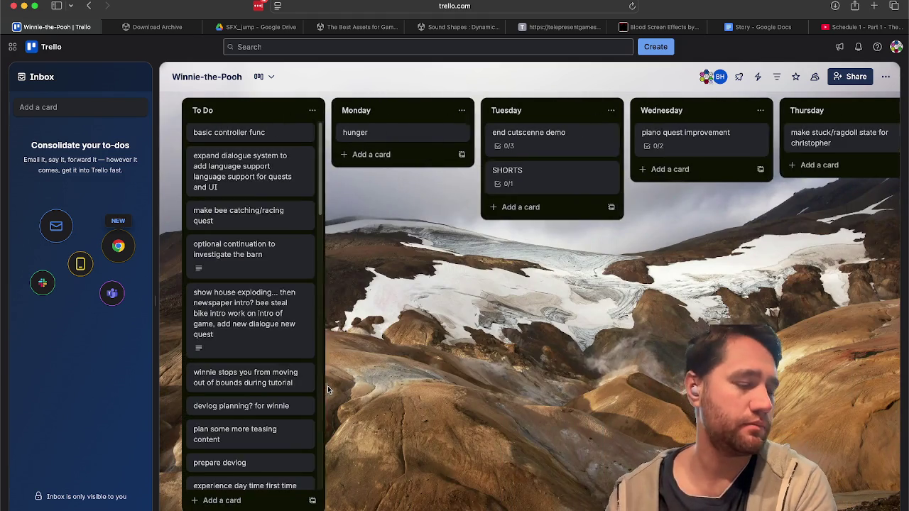
scroll(194, 388, "down", 10)
scroll(235, 306, "up", 2)
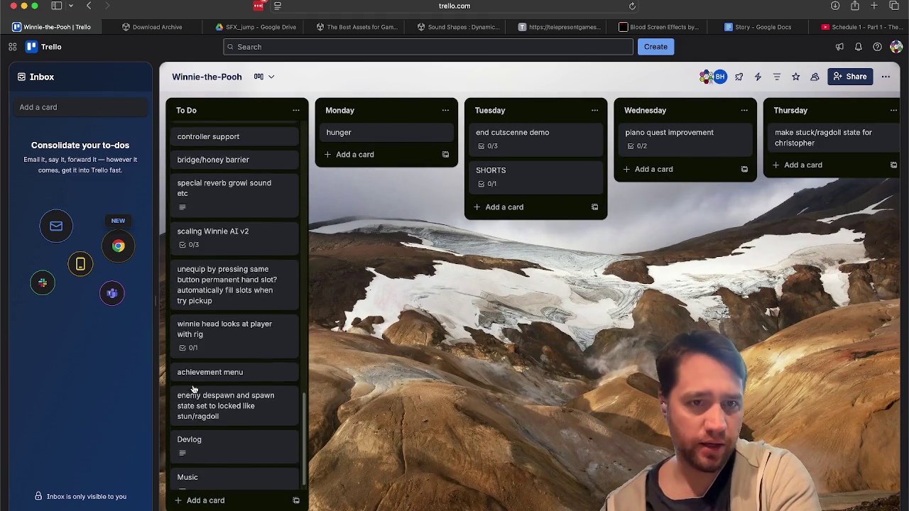
left_click(243, 274)
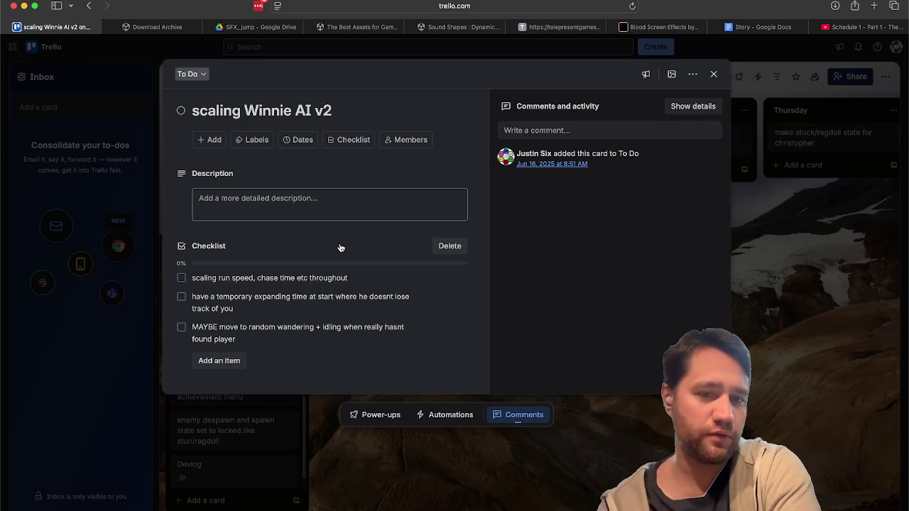
left_click(268, 461)
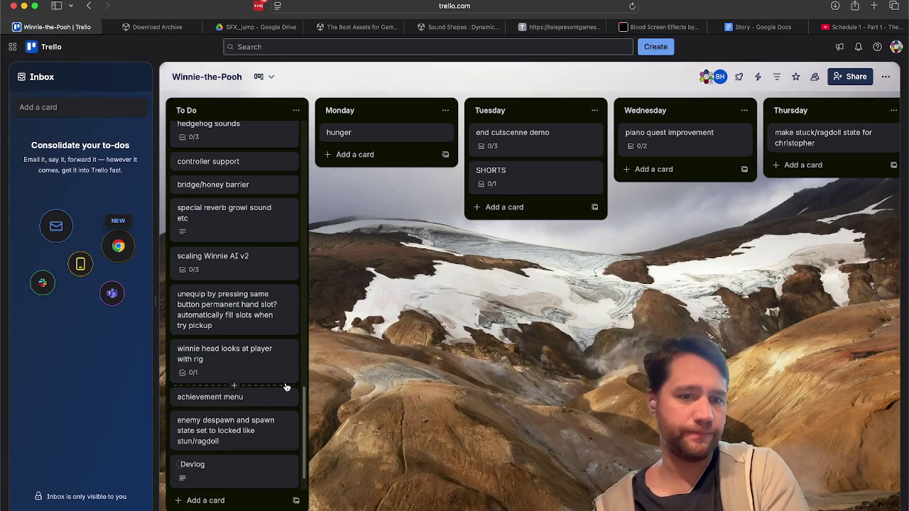
scroll(266, 387, "up", 3)
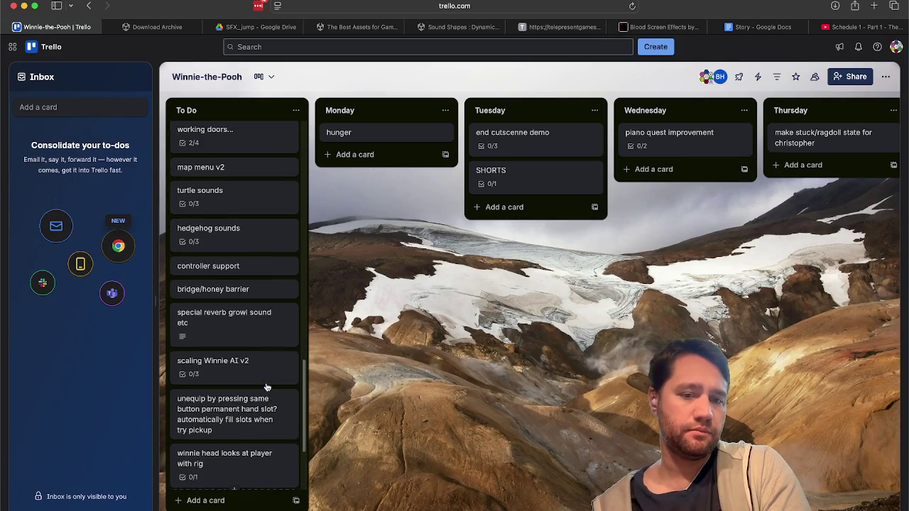
mouse_move(240, 455)
left_mouse_down()
mouse_move(297, 390)
mouse_move(367, 198)
mouse_move(403, 266)
left_mouse_up()
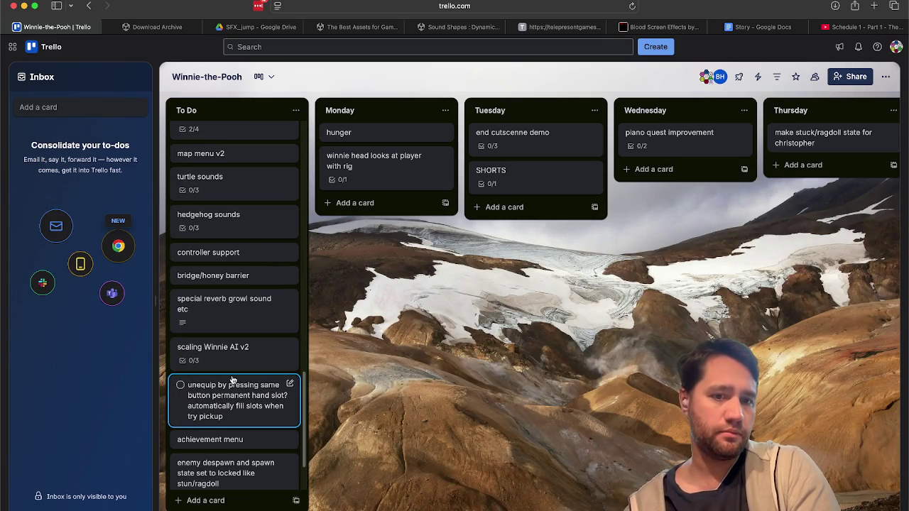
Step: Tick the winnies house and secret cabin items on working doors, mark it complete, move it to Done
scroll(233, 371, "up", 5)
scroll(233, 376, "up", 5)
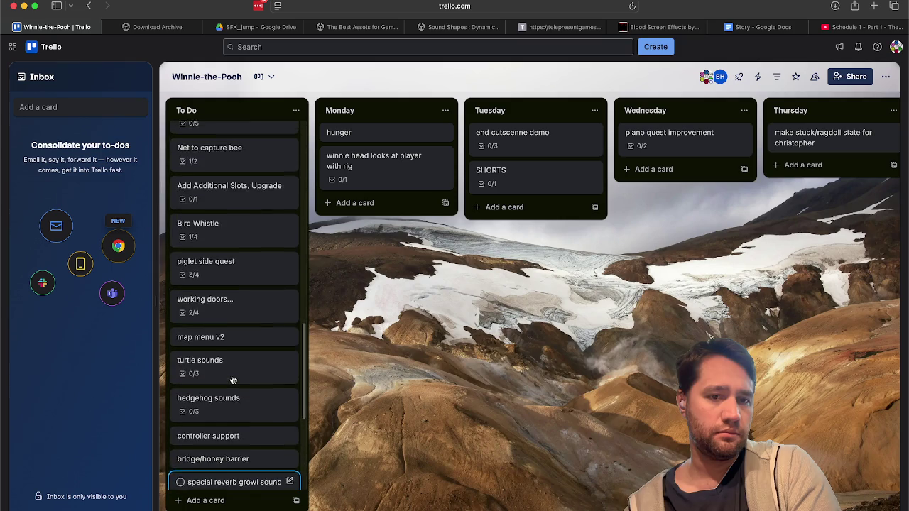
left_click(233, 371)
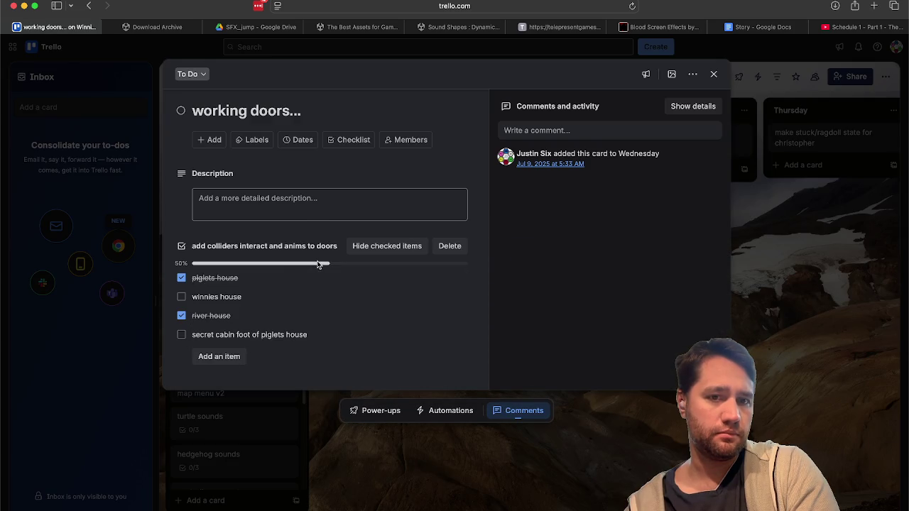
left_click(181, 298)
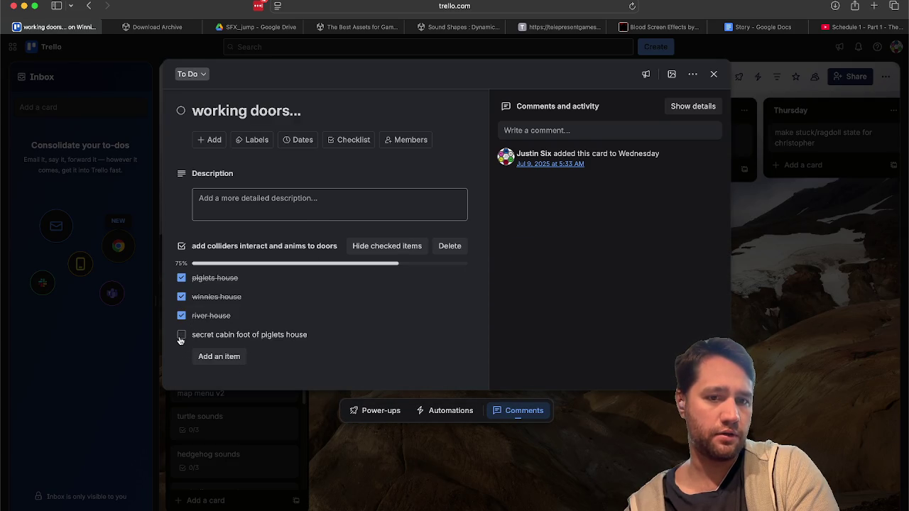
left_click(181, 336)
left_click(184, 114)
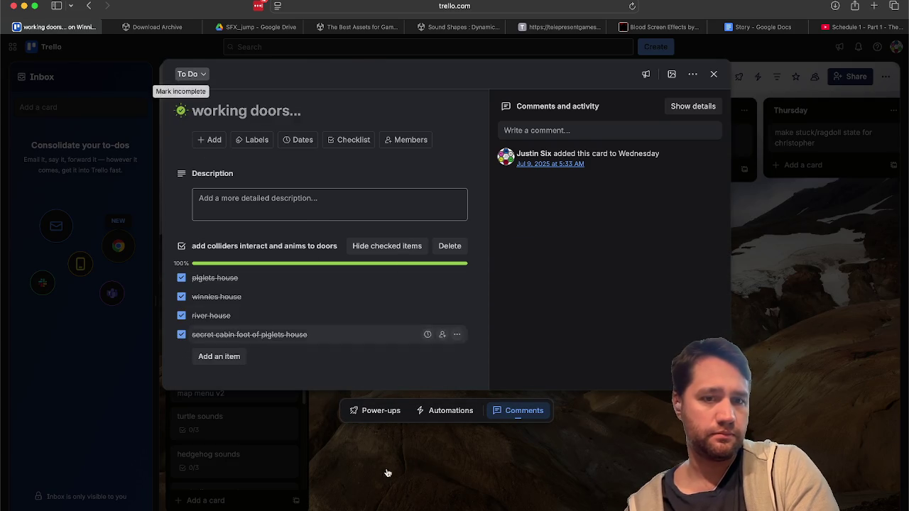
left_click(386, 469)
mouse_move(256, 362)
left_mouse_down()
mouse_move(664, 361)
mouse_move(884, 298)
mouse_move(888, 288)
mouse_move(870, 270)
mouse_move(671, 231)
mouse_move(672, 188)
mouse_move(671, 210)
left_mouse_up()
scroll(327, 368, "left", 10)
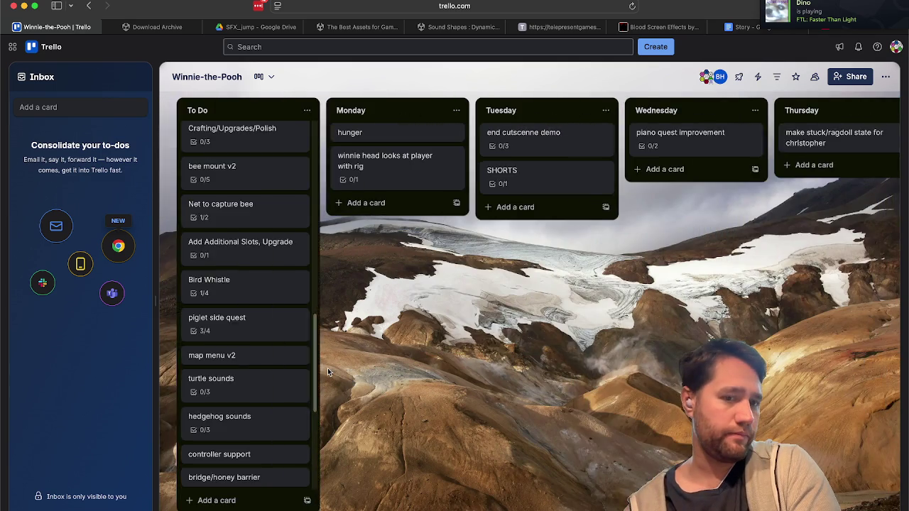
Step: Review the piglet side quest card's details and close it
left_click(199, 322)
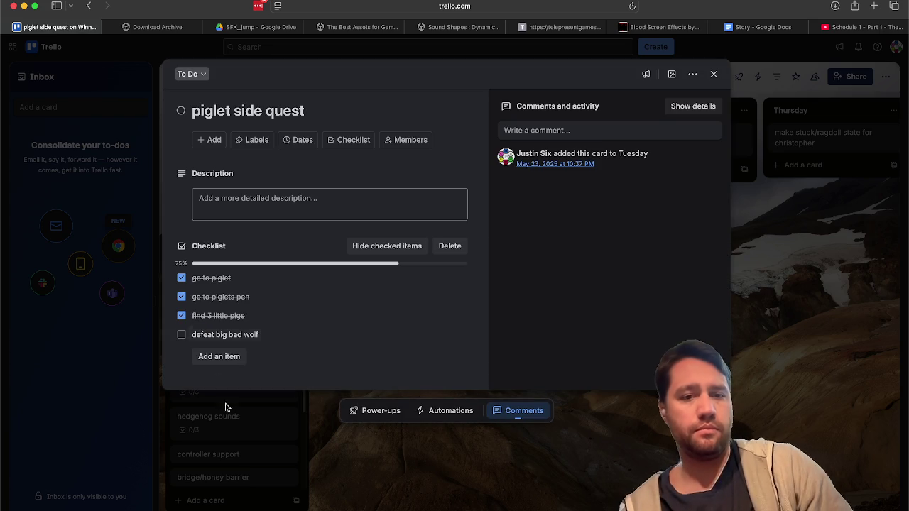
left_click(211, 472)
left_click(210, 328)
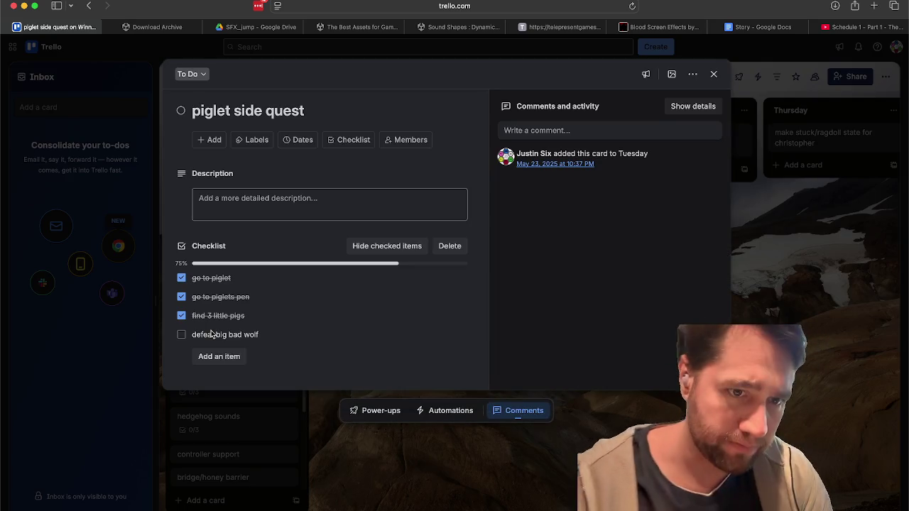
left_click(196, 392)
Step: Drag the controller support card up to the top of To Do beside basic controller func
scroll(237, 357, "down", 2)
scroll(237, 357, "down", 3)
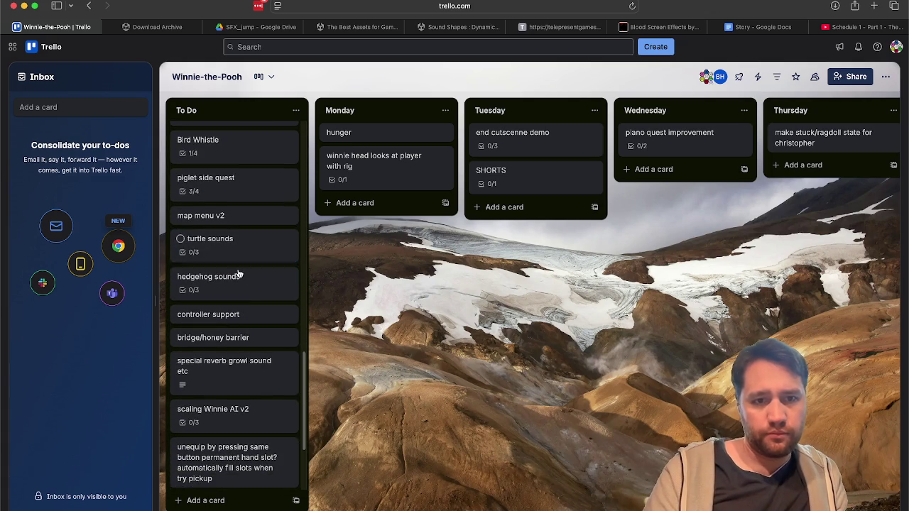
scroll(239, 281, "down", 3)
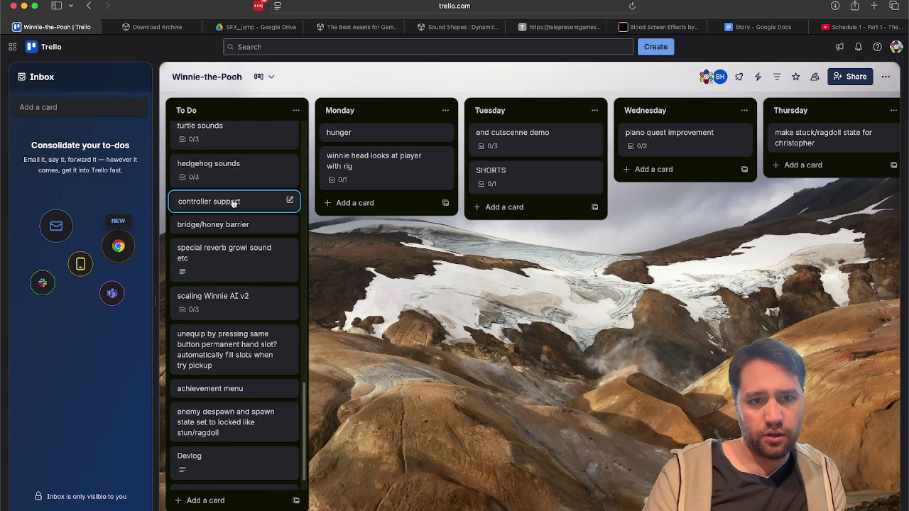
scroll(231, 204, "up", 12)
scroll(231, 204, "up", 12)
scroll(231, 204, "down", 10)
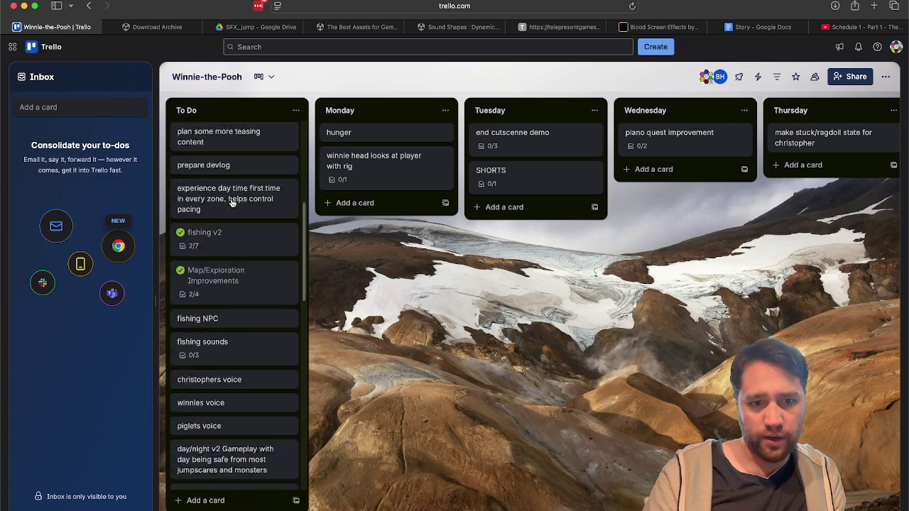
scroll(231, 401, "down", 8)
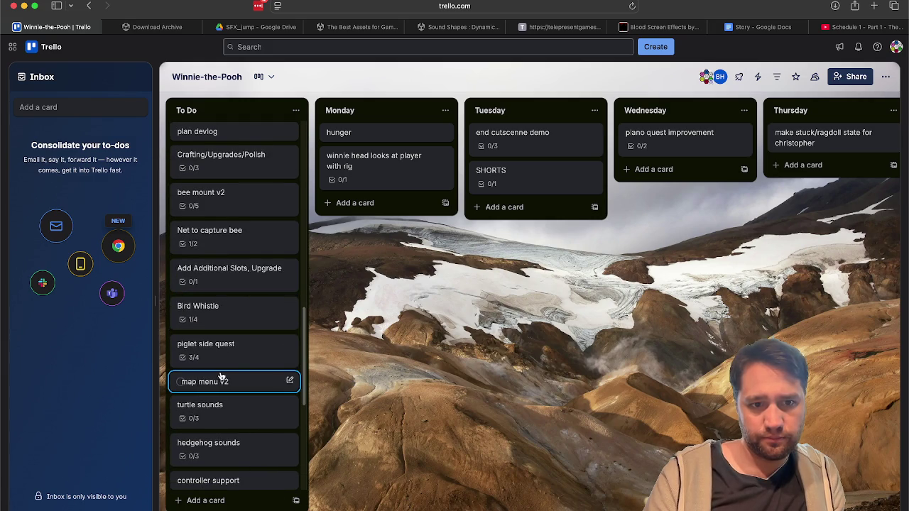
scroll(220, 376, "down", 3)
mouse_move(220, 375)
left_mouse_down()
mouse_move(213, 122)
mouse_move(231, 138)
left_mouse_up()
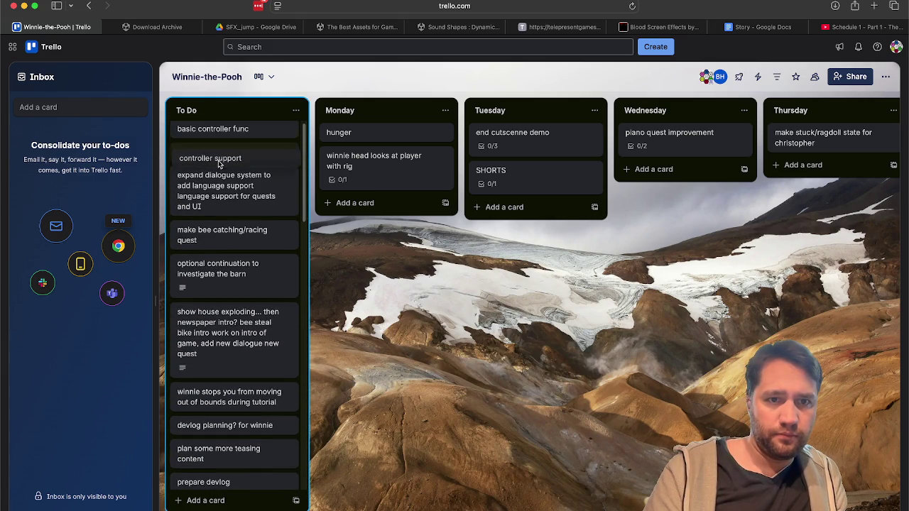
Step: Archive the basic controller func card and confirm deleting it permanently
left_click(235, 130)
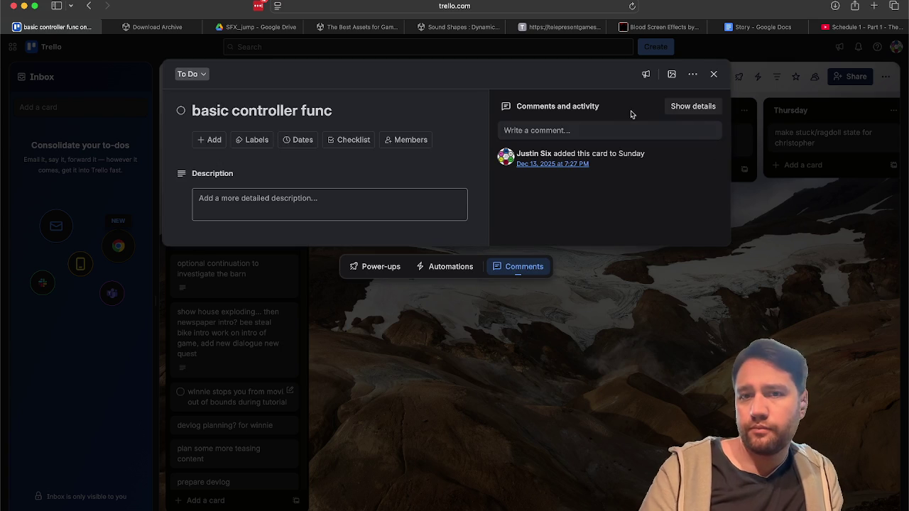
left_click(693, 74)
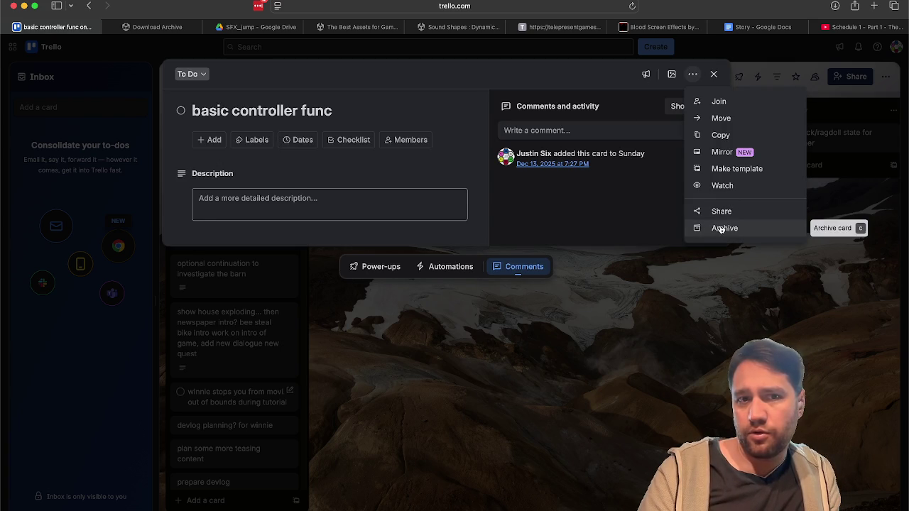
left_click(725, 228)
left_click(722, 244)
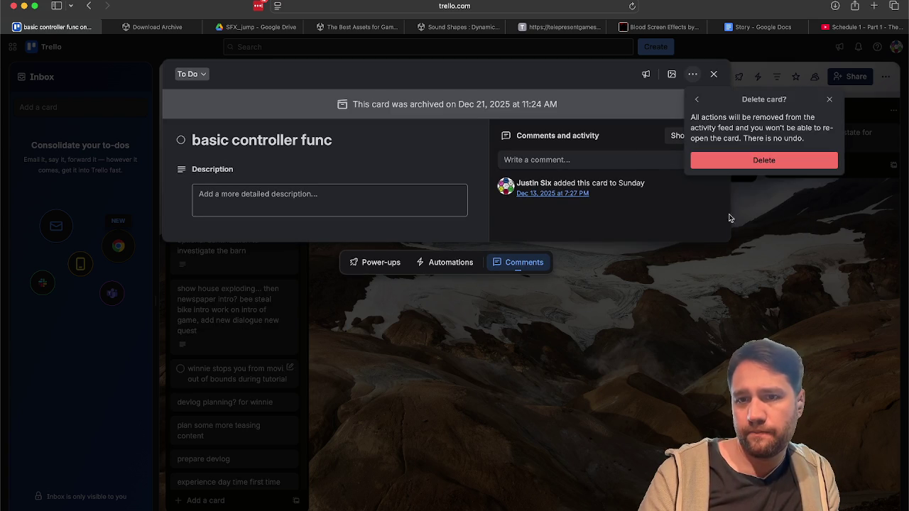
left_click(749, 168)
scroll(241, 213, "up", 1)
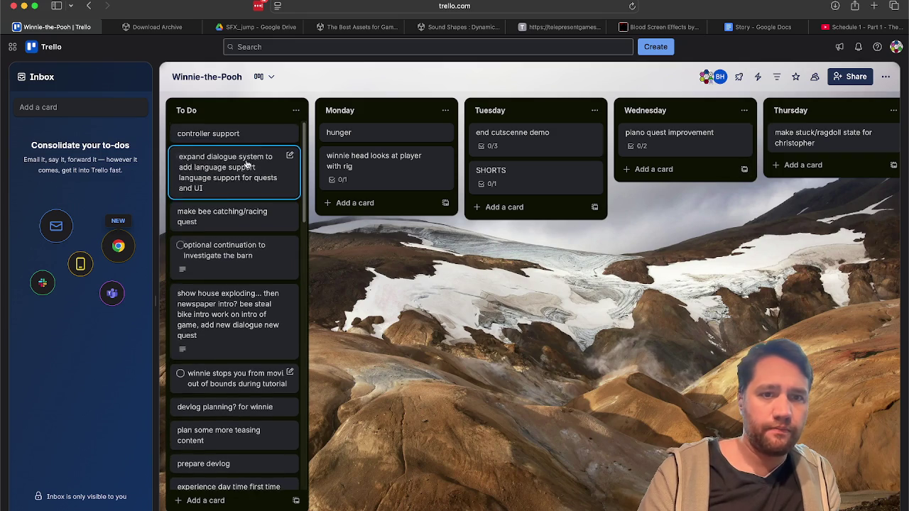
Step: Create a checklist on controller support with main menu navigation and basic in-game controls items
left_click(246, 130)
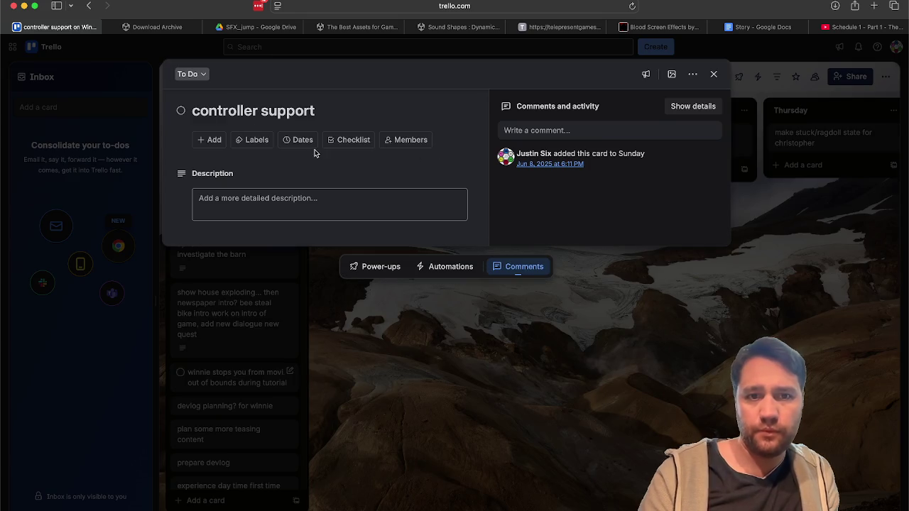
left_click(340, 141)
left_click(351, 270)
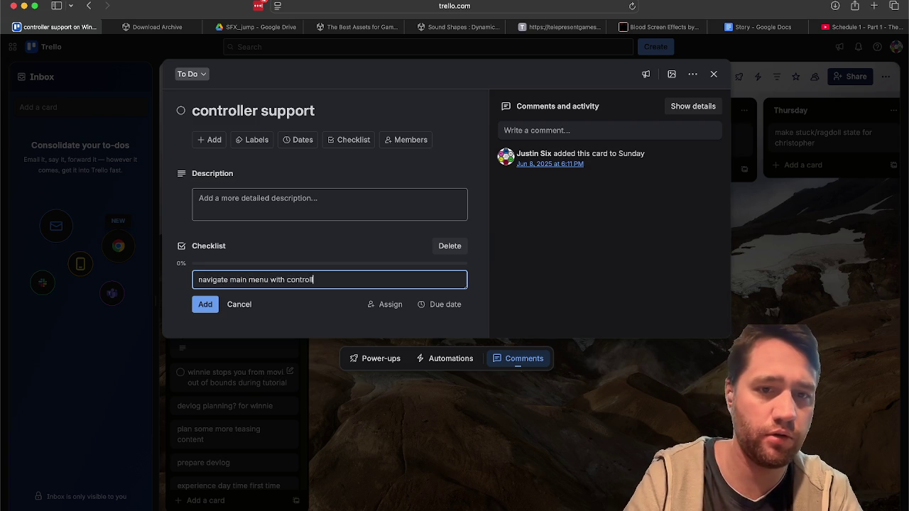
type("er")
key("Return")
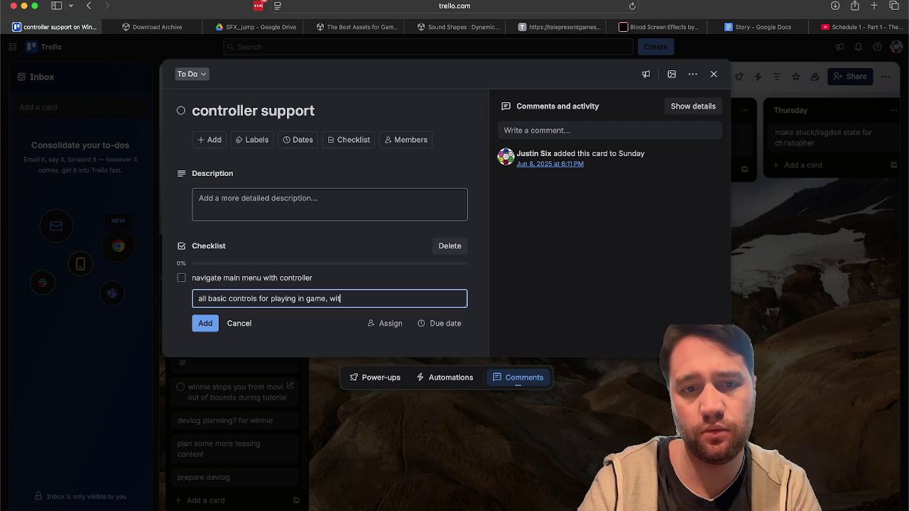
key("Return")
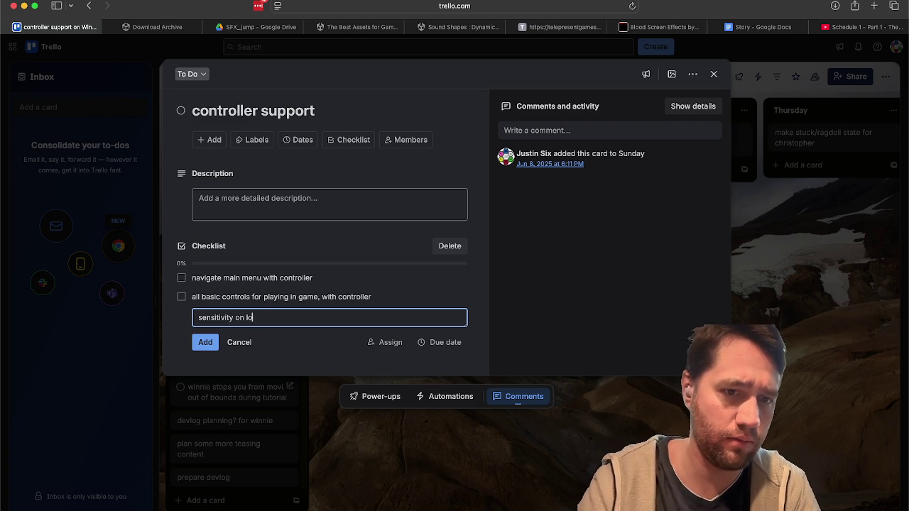
Step: Add the look sensitivity, options menus and map controlling items, then close the card
type("er")
key("Return")
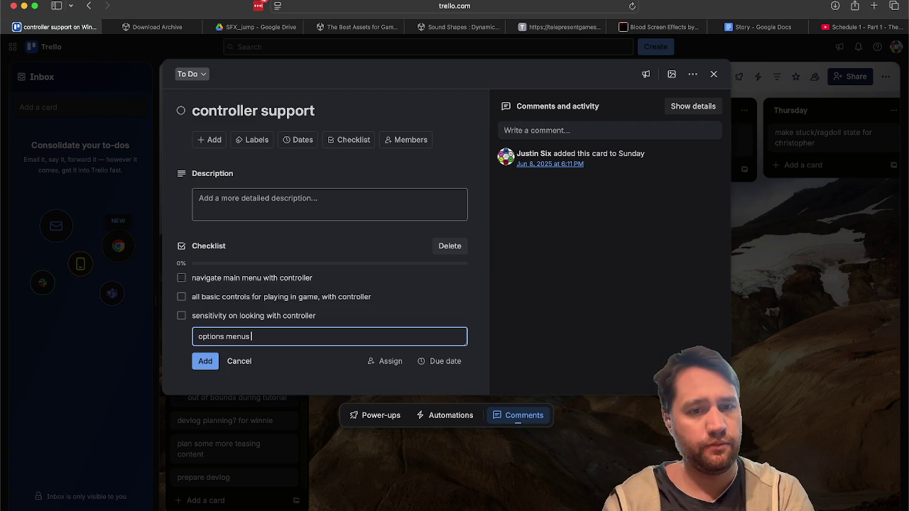
key("Return")
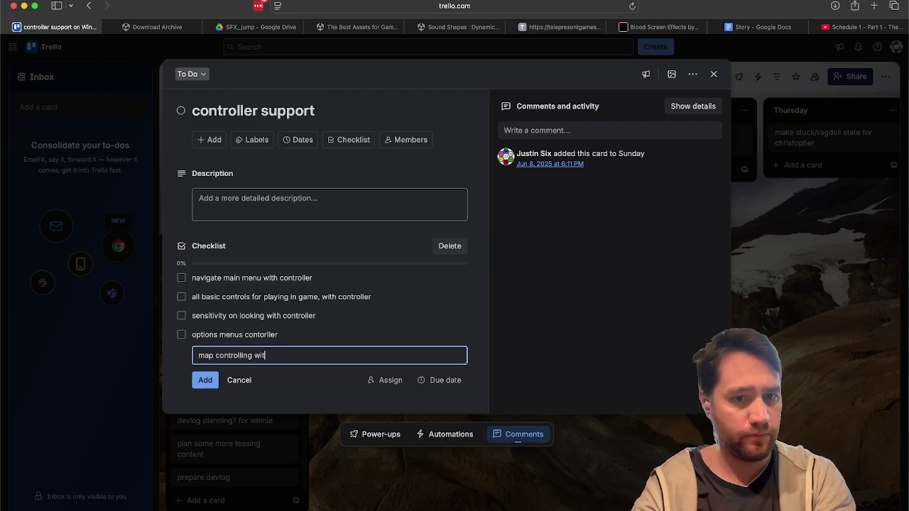
type("ler")
key("Return")
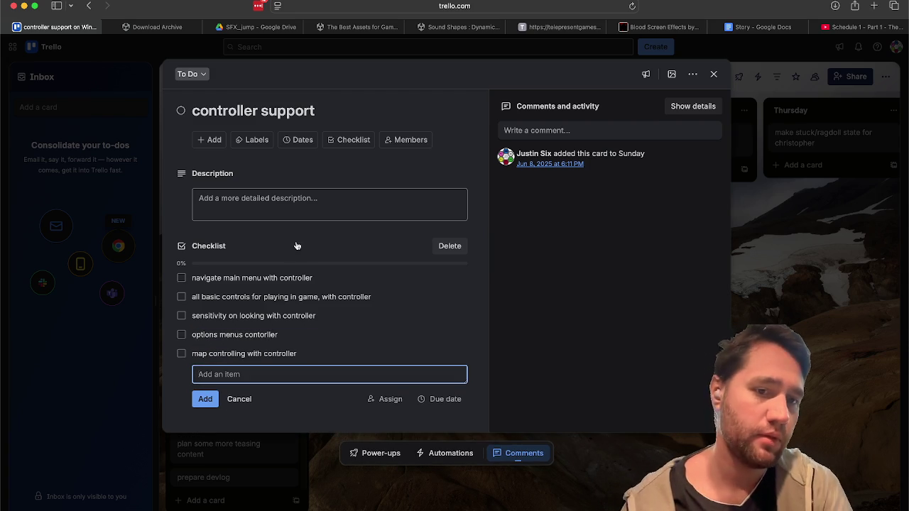
key("Escape")
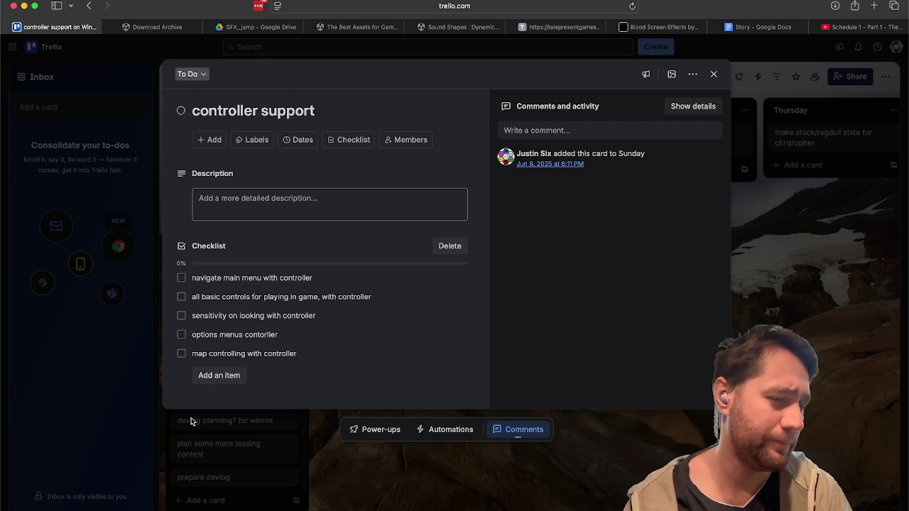
left_click(352, 509)
Step: Tick the single checklist item on 'Add Additional Slots, Upgrade', mark it complete, and drag it to Done
scroll(221, 283, "down", 5)
scroll(220, 282, "down", 5)
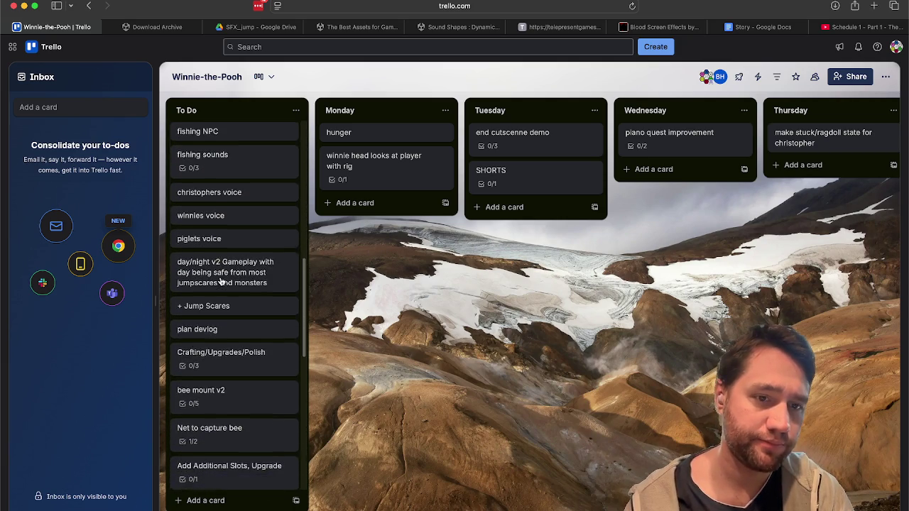
scroll(221, 282, "down", 5)
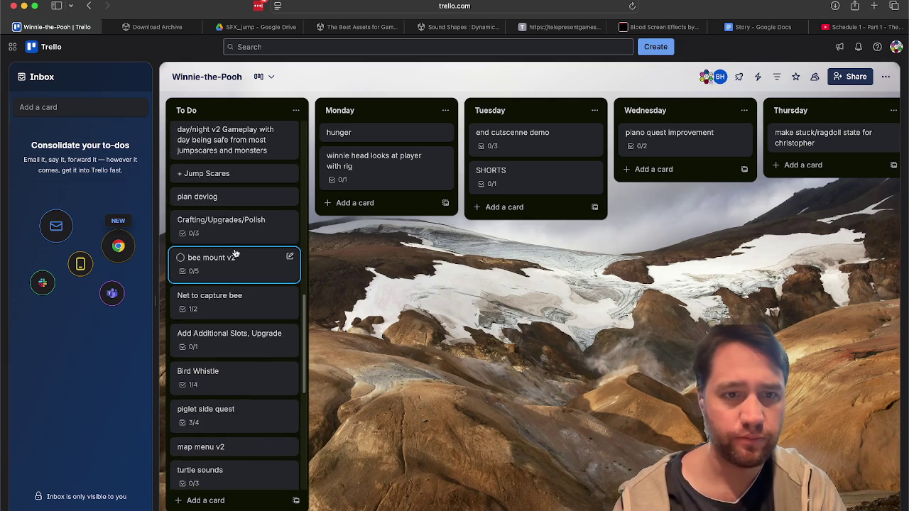
left_click(238, 234)
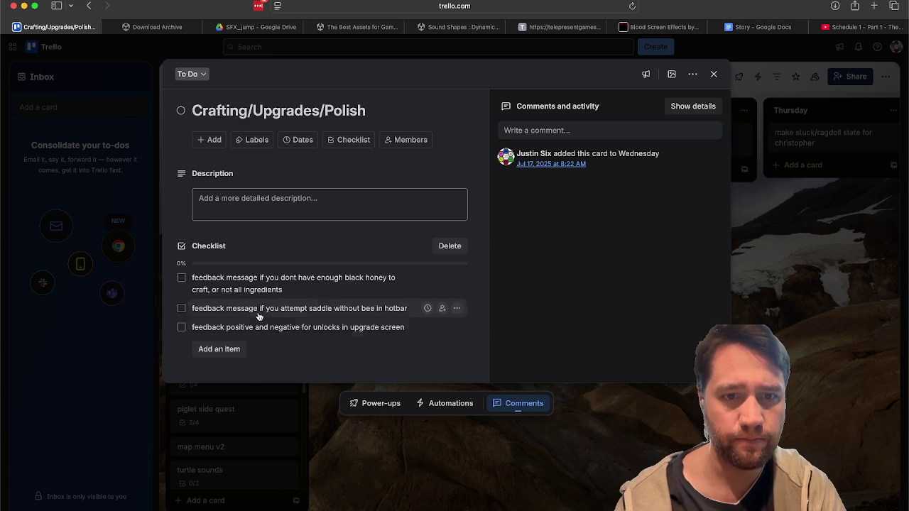
left_click(254, 422)
scroll(249, 368, "down", 2)
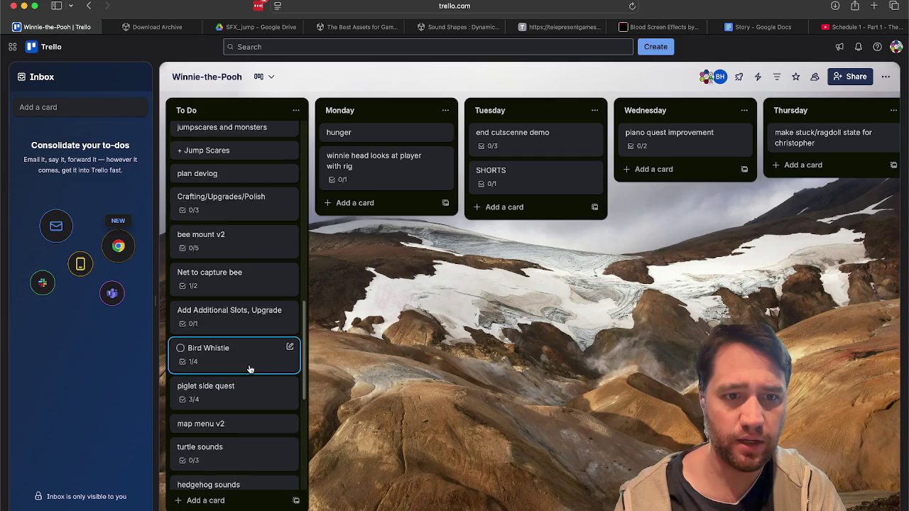
left_click(247, 310)
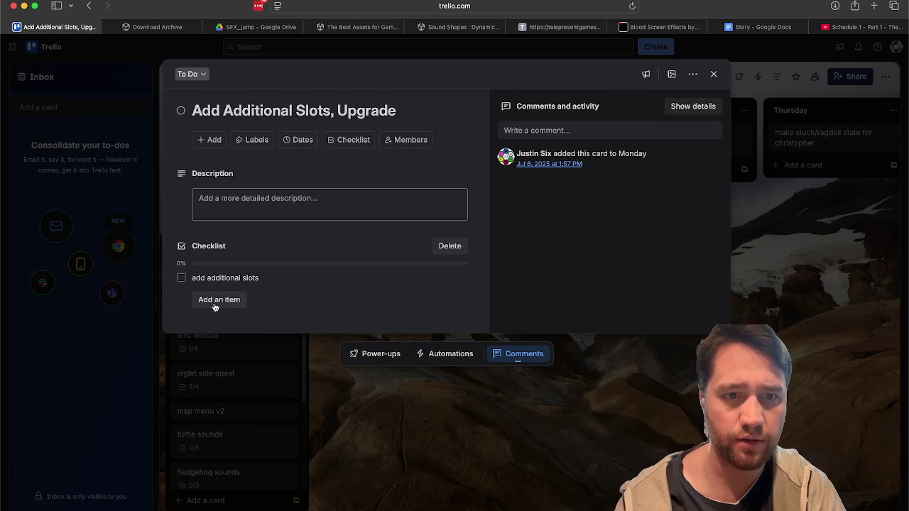
left_click(182, 278)
left_click(181, 111)
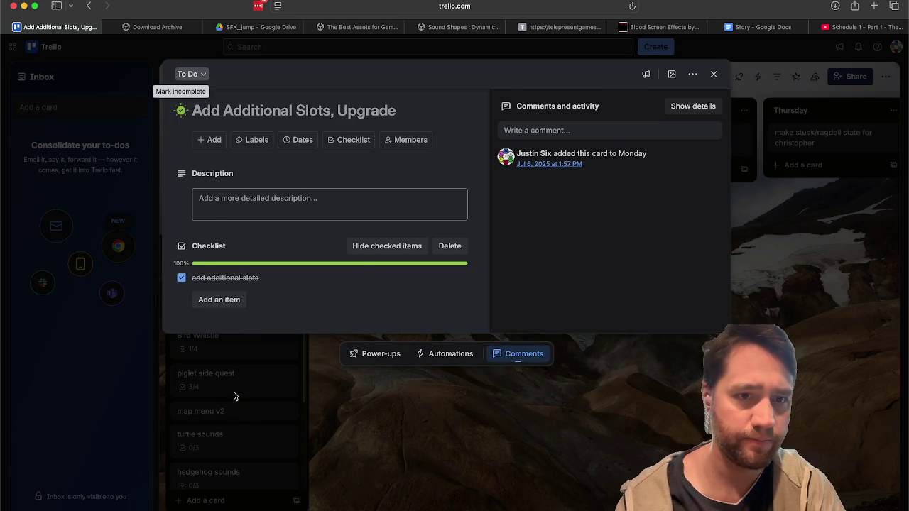
left_click(233, 392)
mouse_move(234, 310)
left_mouse_down()
mouse_move(834, 260)
mouse_move(751, 279)
left_mouse_up()
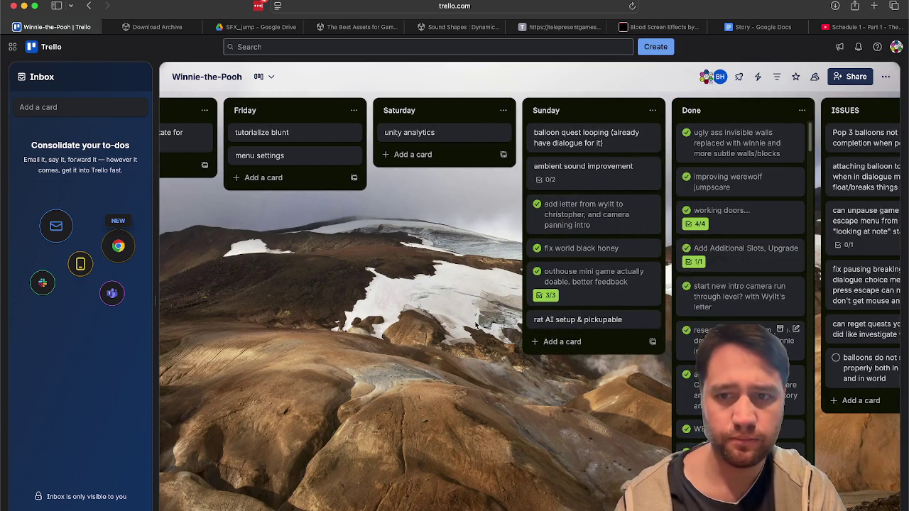
scroll(325, 351, "left", 10)
scroll(197, 344, "down", 8)
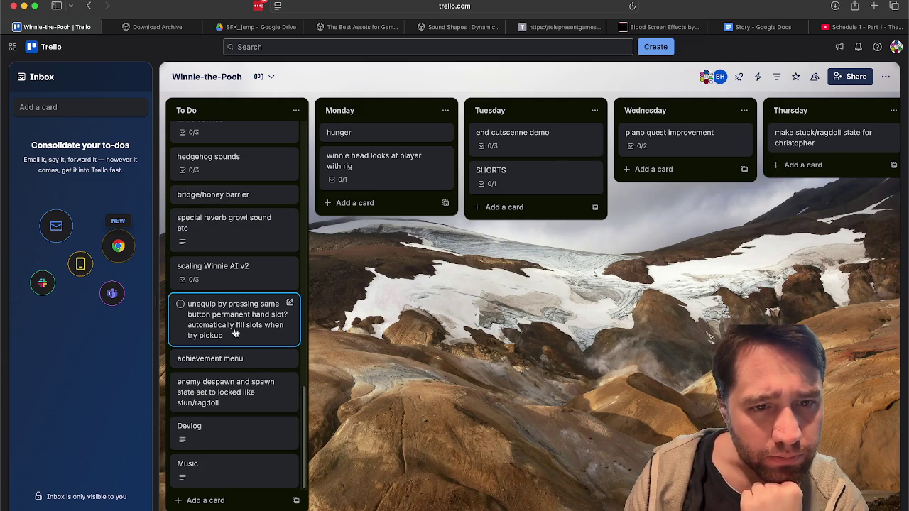
left_click(236, 332)
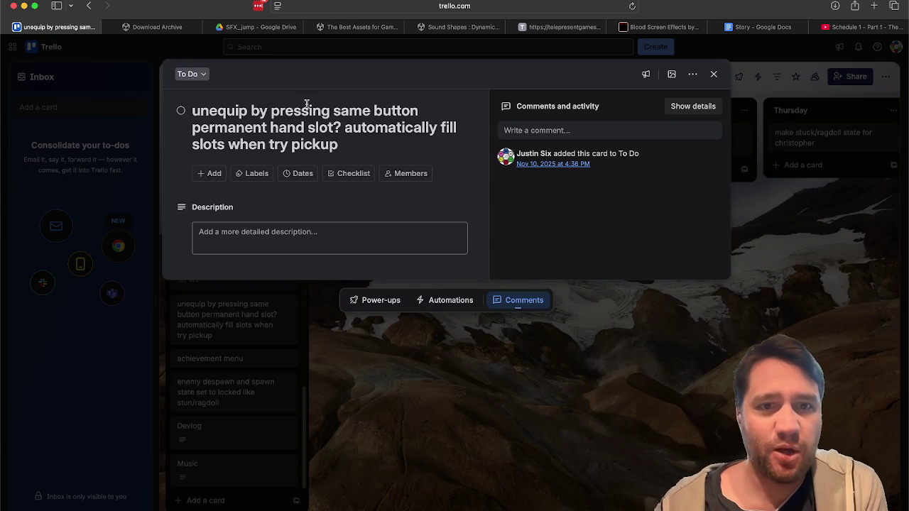
left_click(264, 355)
scroll(250, 301, "up", 15)
scroll(251, 302, "down", 1)
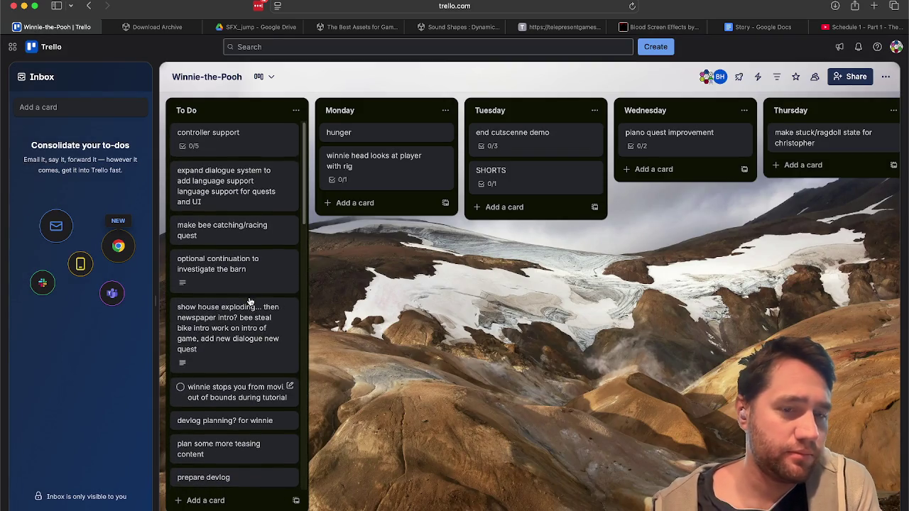
Step: Drag the 'rat AI setup & pickupable' card from the bottom of Sunday up to third position
scroll(242, 409, "down", 6)
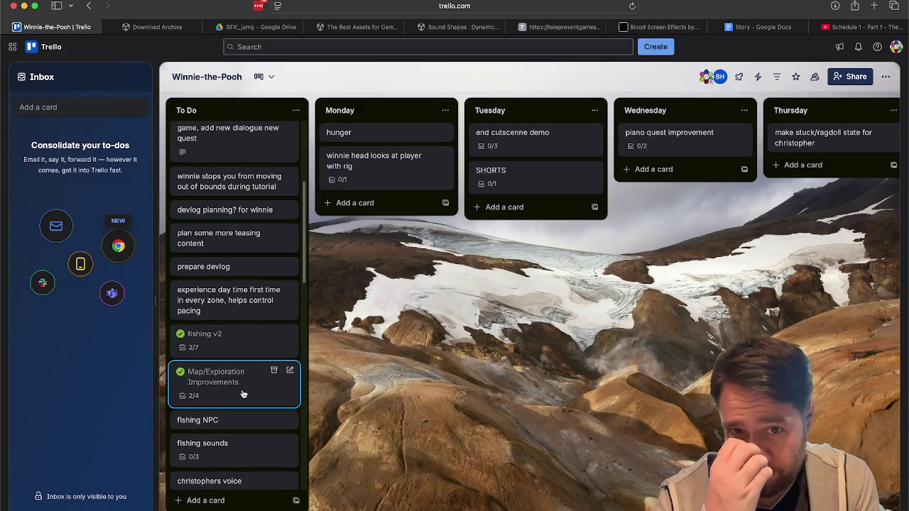
scroll(242, 395, "up", 6)
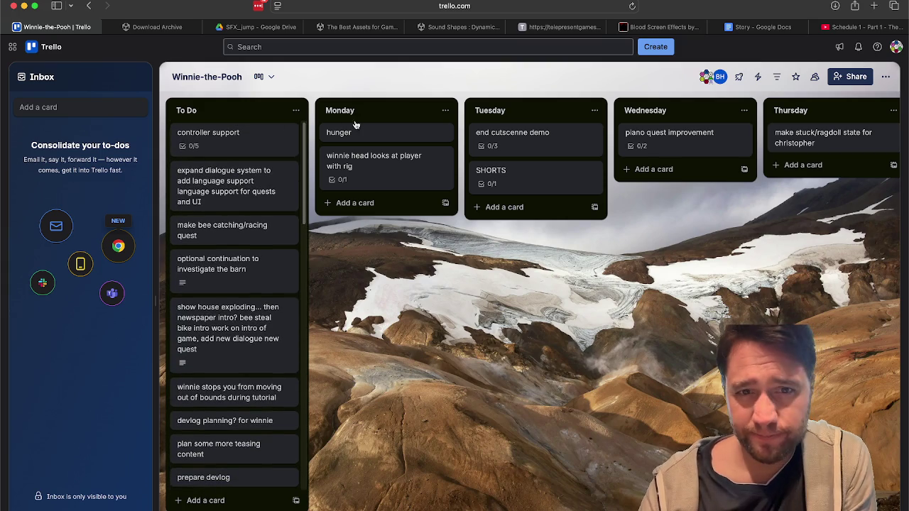
scroll(399, 320, "right", 5)
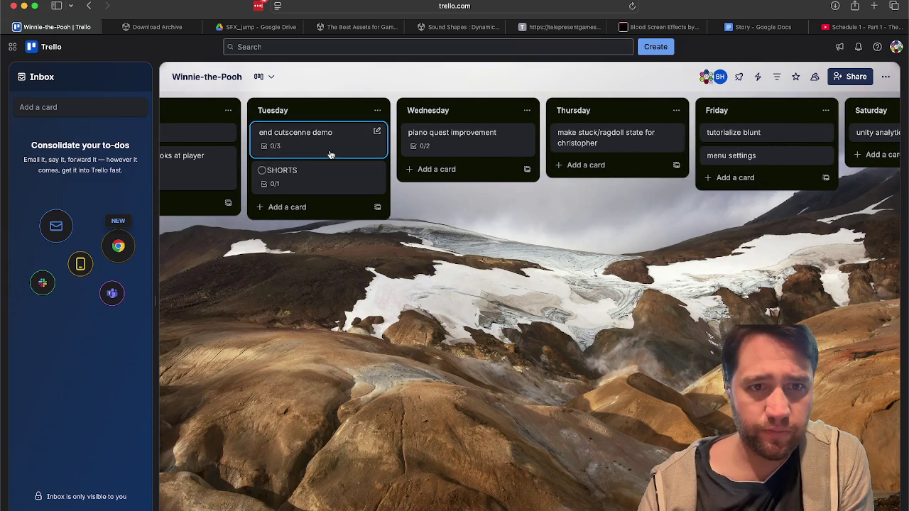
scroll(424, 262, "right", 2)
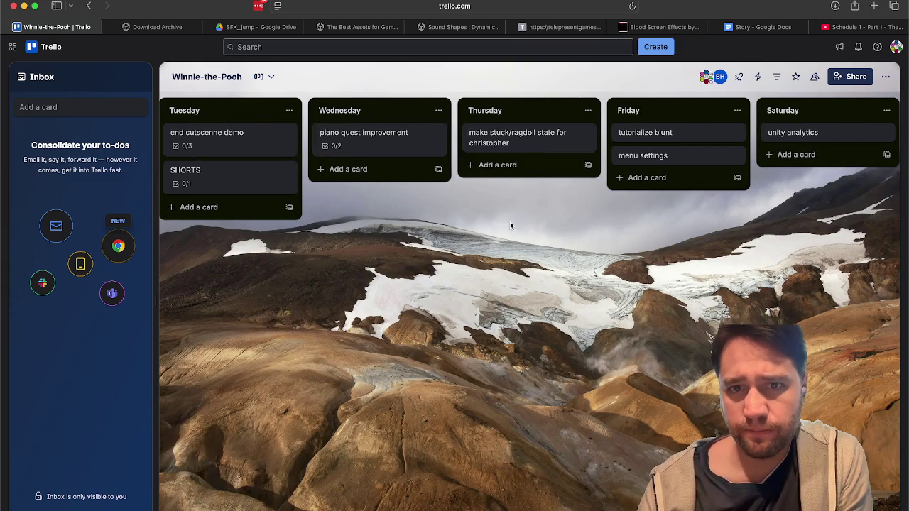
scroll(501, 279, "right", 5)
scroll(485, 238, "right", 6)
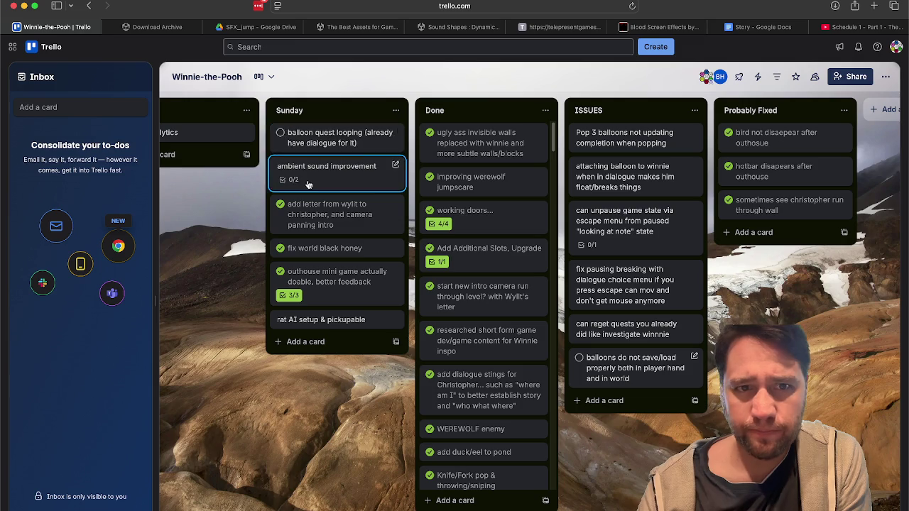
left_click_drag(290, 321, 314, 207)
Step: Scroll back and forth across the board to review the day lists
scroll(289, 409, "left", 2)
scroll(288, 410, "left", 2)
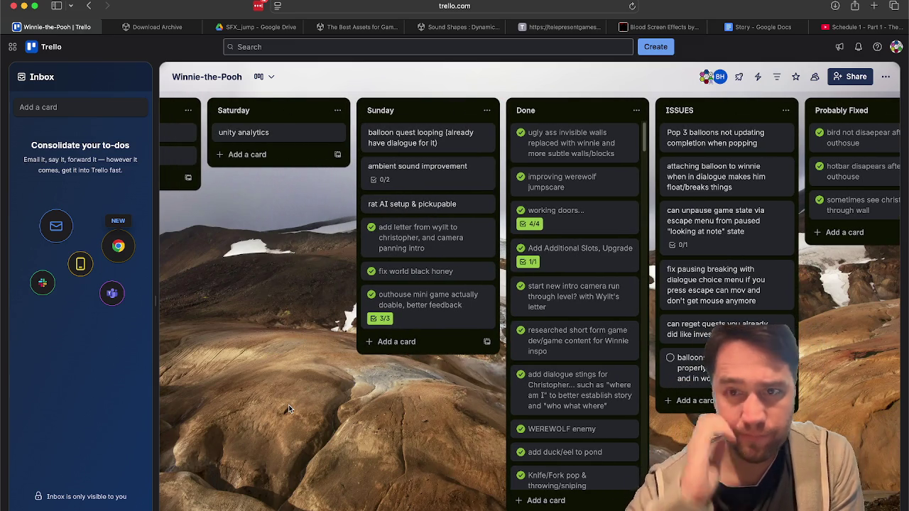
scroll(288, 409, "left", 1)
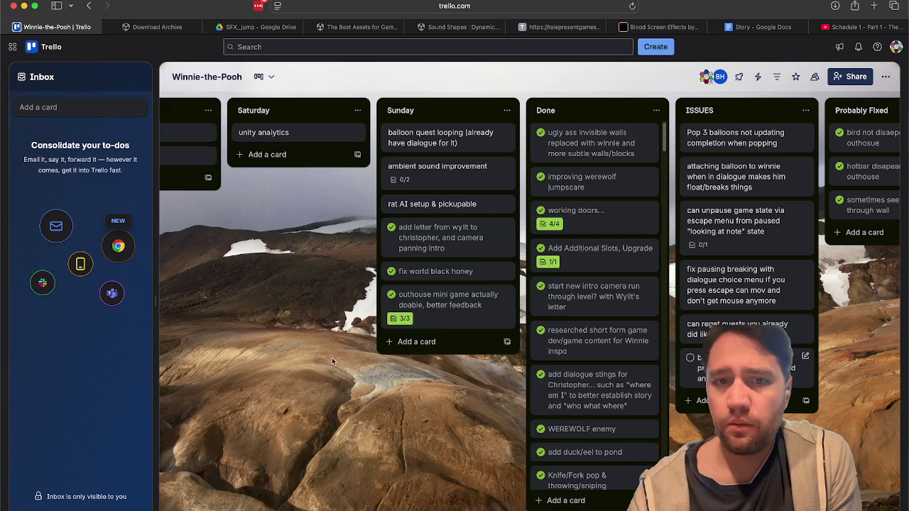
scroll(317, 381, "left", 20)
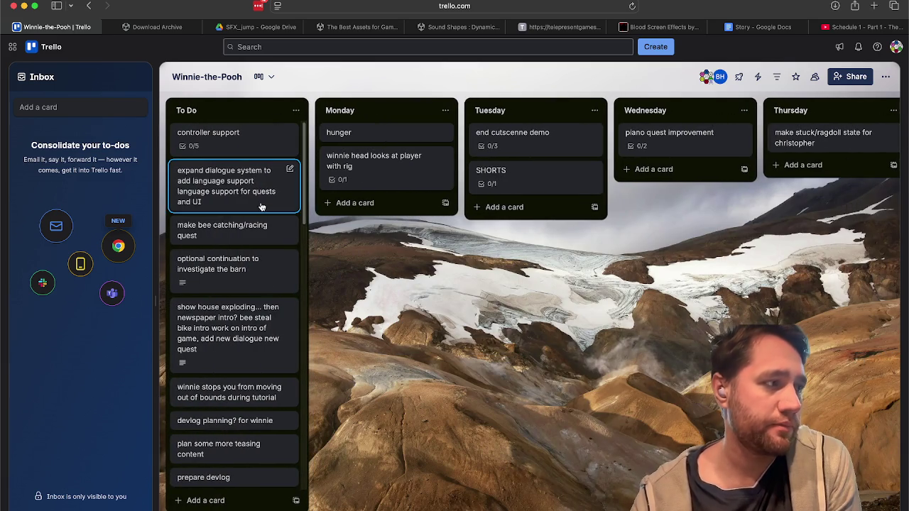
scroll(239, 399, "down", 2)
scroll(239, 399, "down", 4)
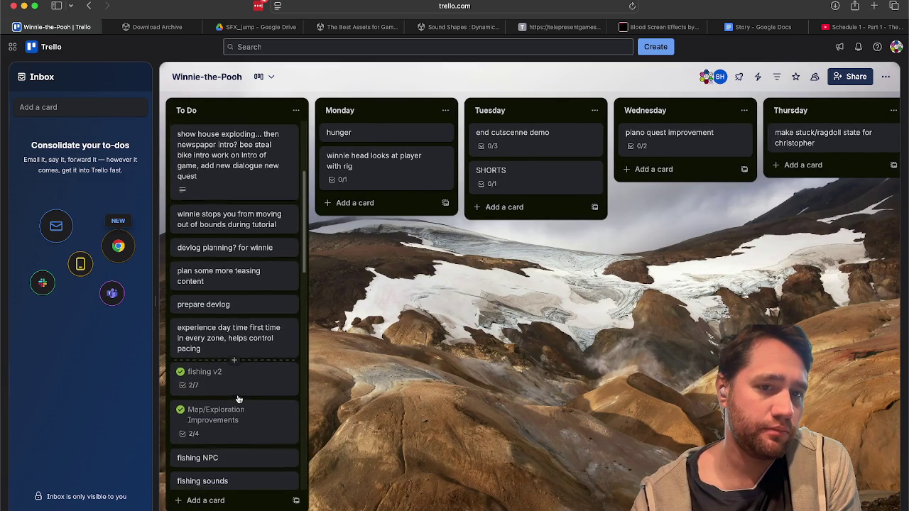
scroll(239, 399, "down", 1)
scroll(238, 400, "up", 5)
scroll(561, 356, "right", 10)
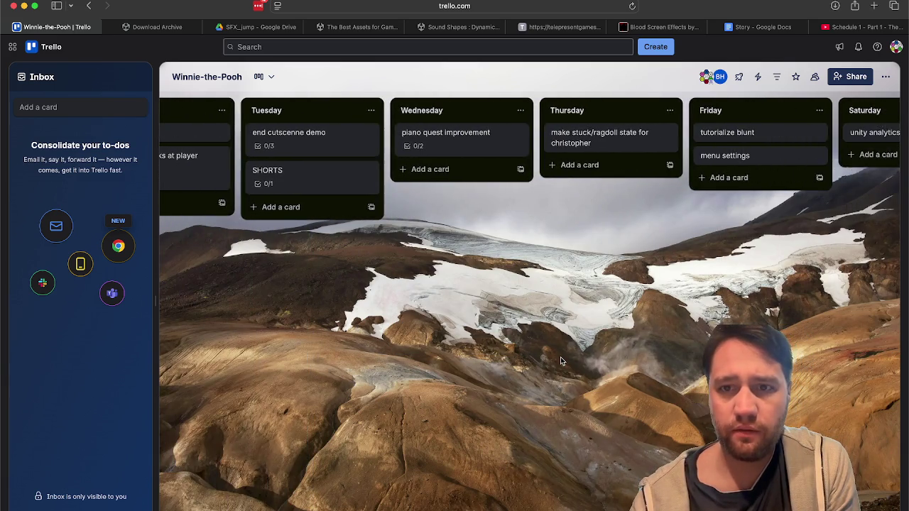
scroll(560, 360, "right", 1)
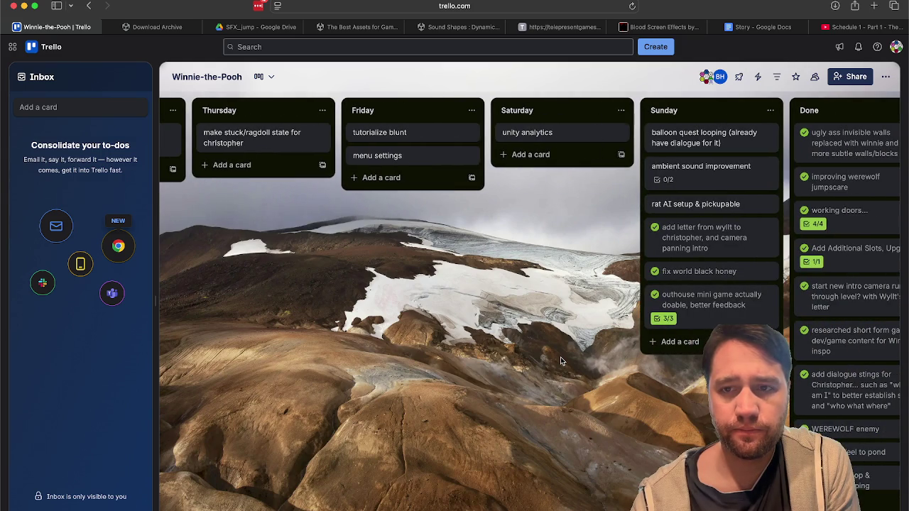
scroll(560, 361, "left", 10)
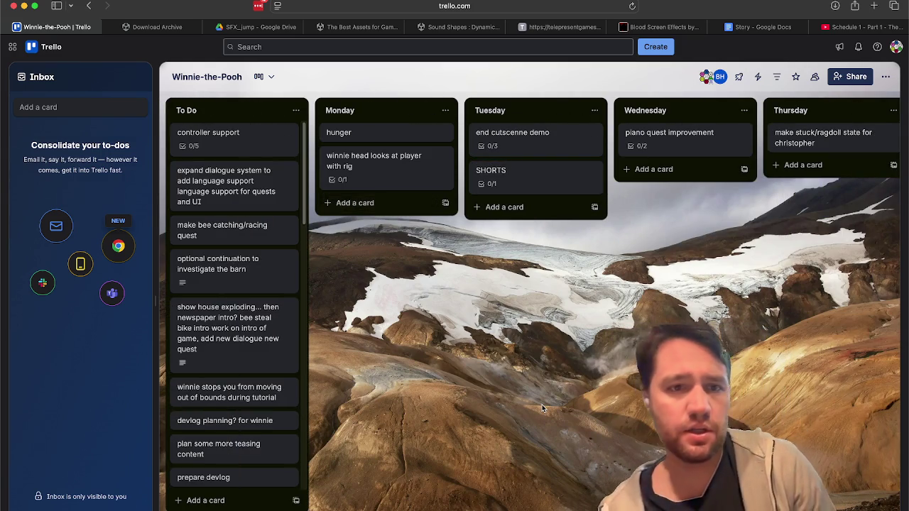
Step: Add a Sunday card titled 'finish v1 of note aerial opening shot + tie into actual opening'
scroll(543, 409, "right", 10)
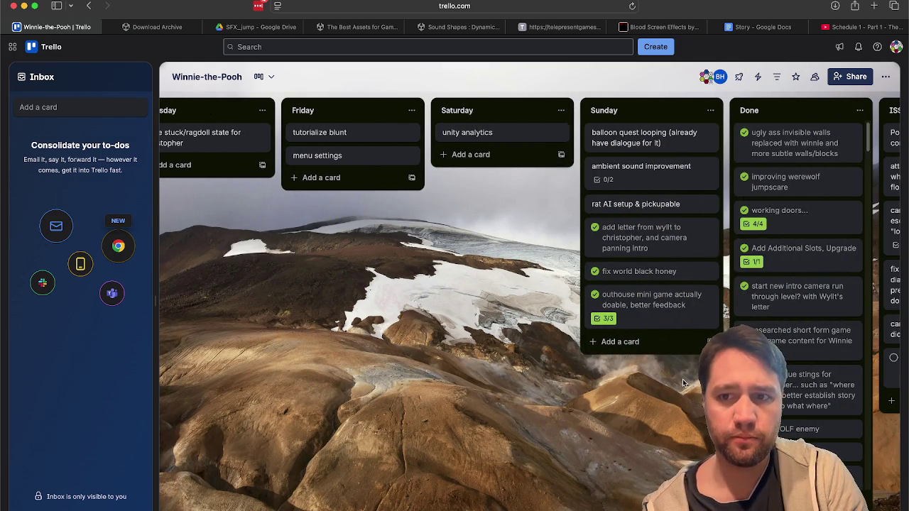
left_click(653, 339)
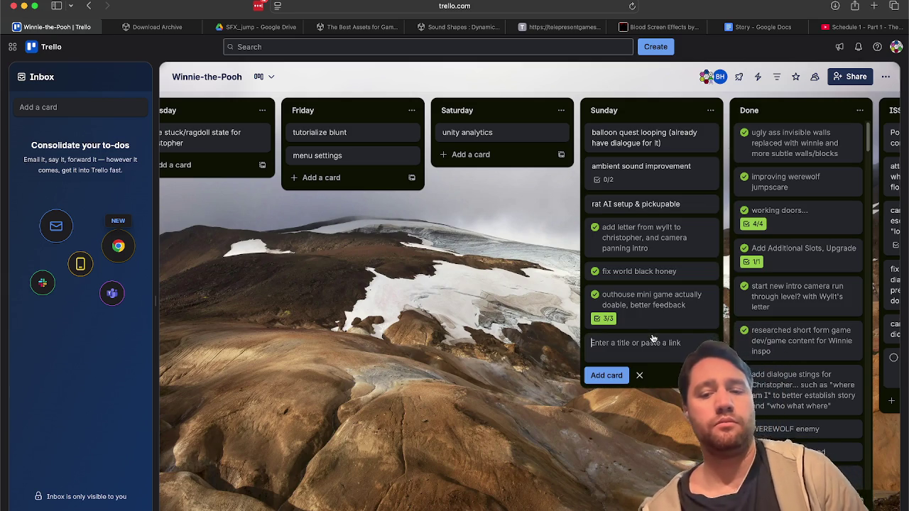
type("finish v")
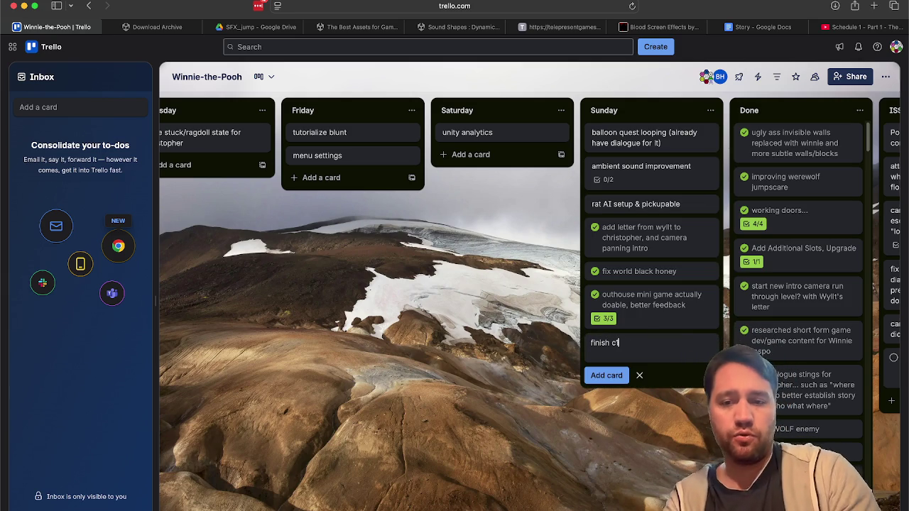
type("1 of note aerial open")
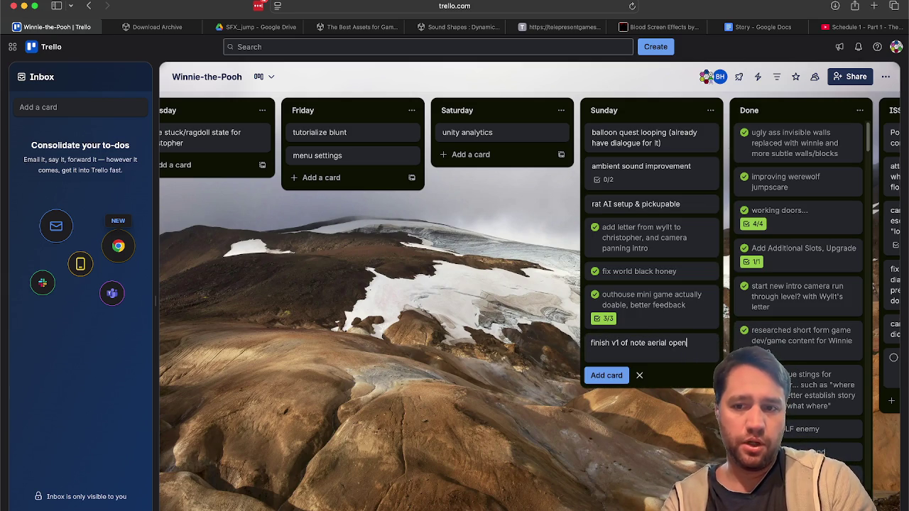
type("ing shot + tie into actual open")
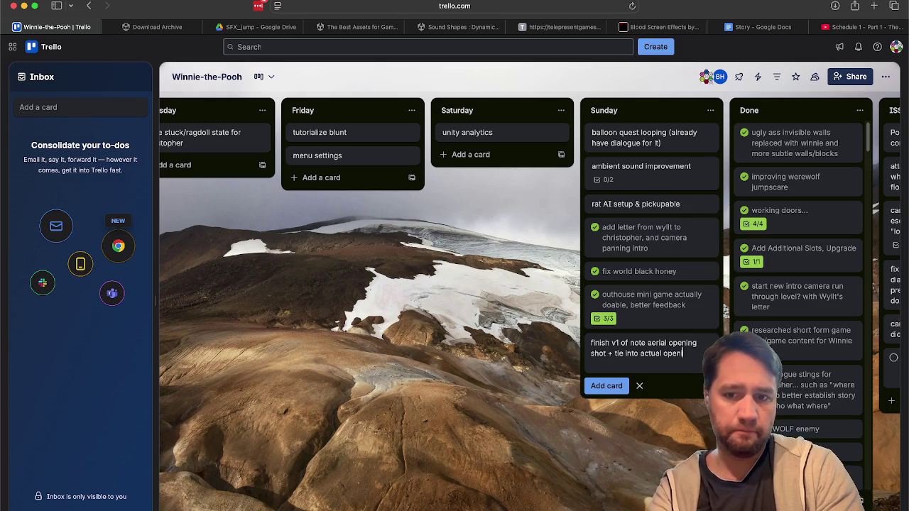
type("ing")
key("Return")
Step: Add a checklist to the new card: voice acting, add real note, camera-follow fix, start current intro, skippable intro
left_click(635, 345)
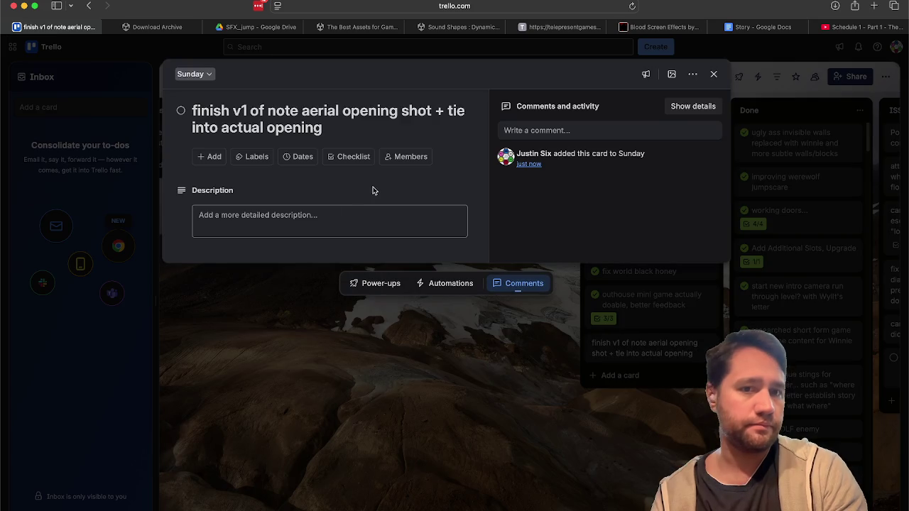
left_click(345, 159)
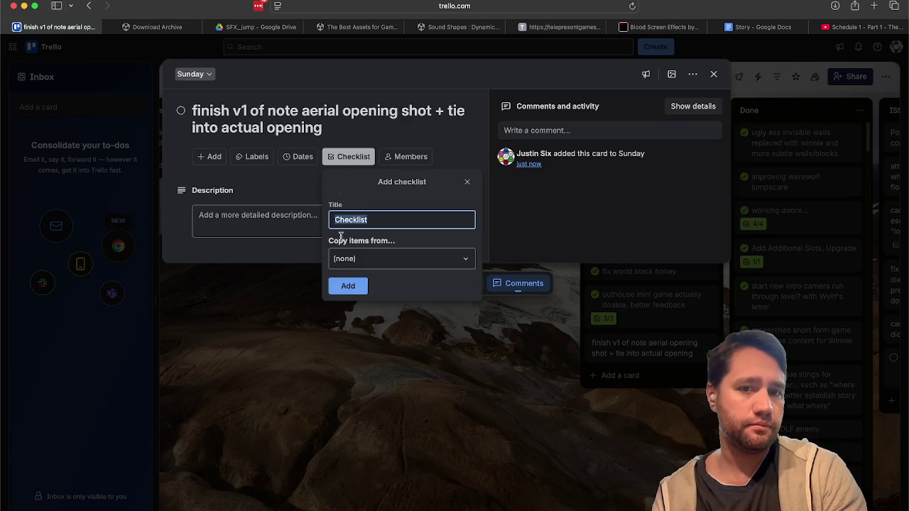
left_click(348, 288)
type("add voice acting of not")
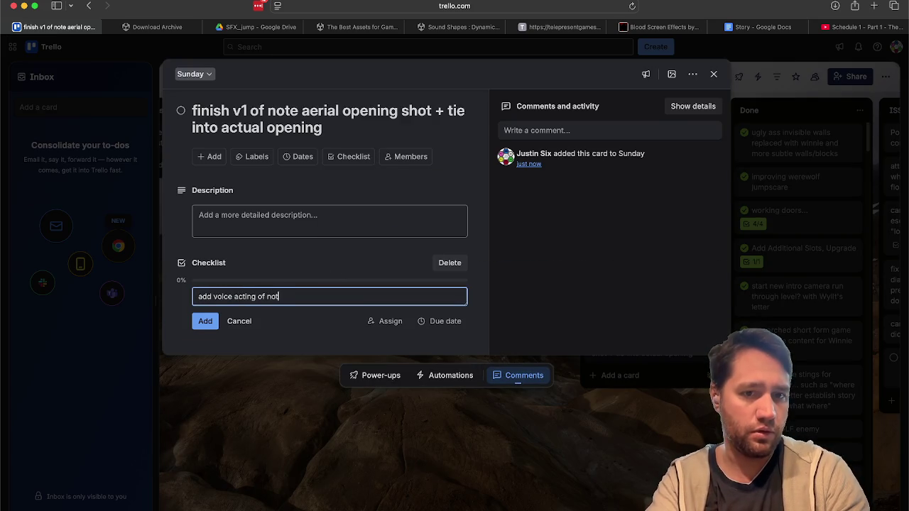
type("e")
key("Return")
type("add")
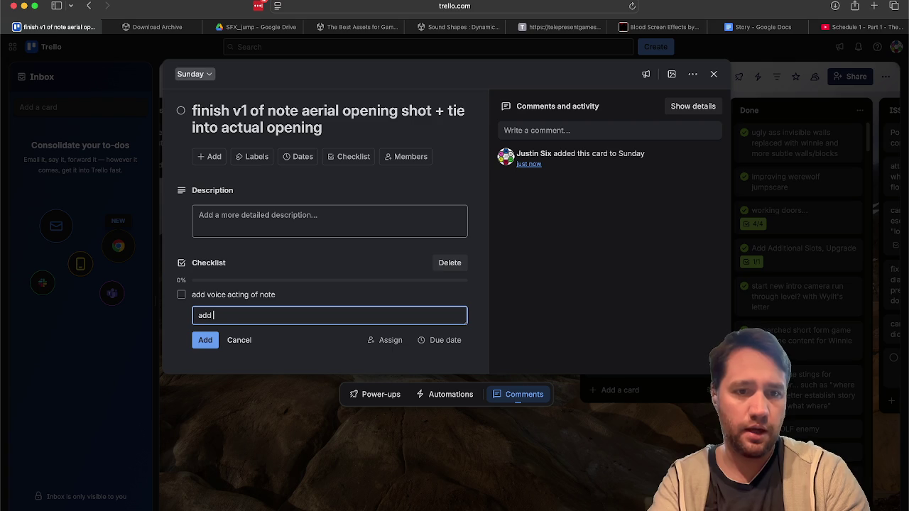
key("Return")
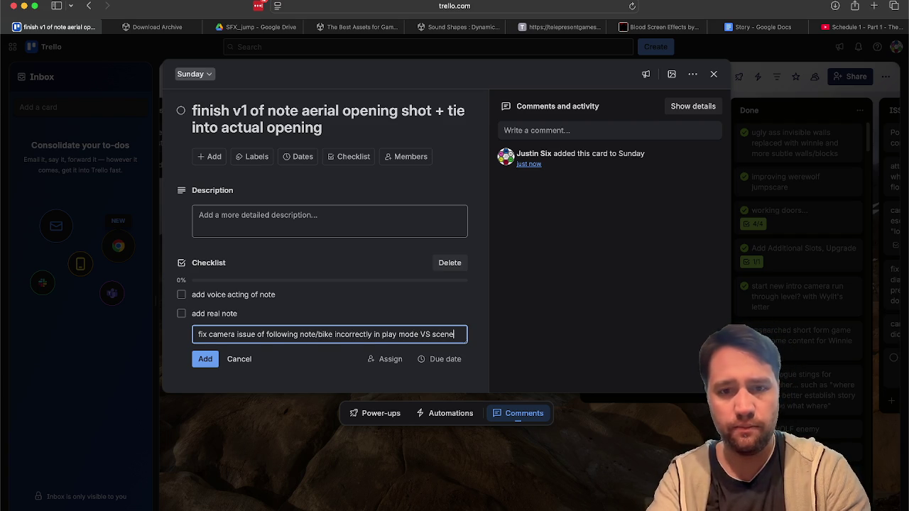
key("Return")
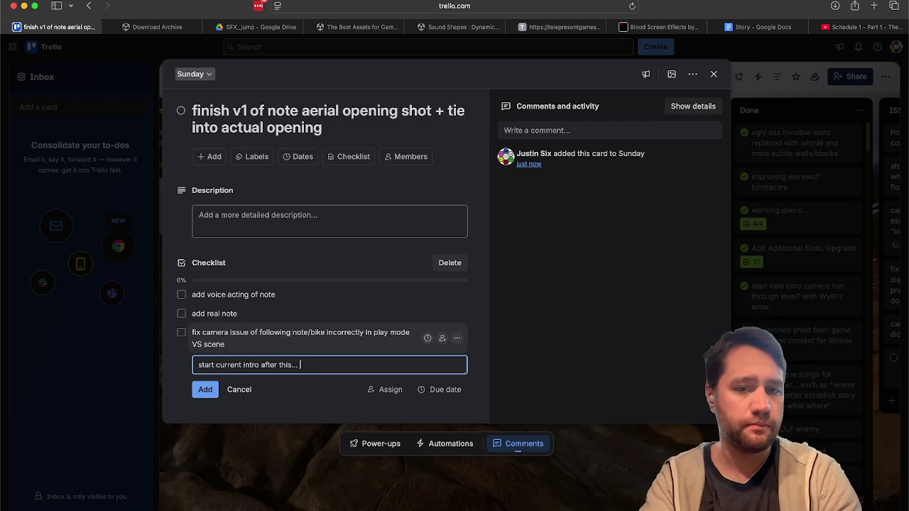
key("Return")
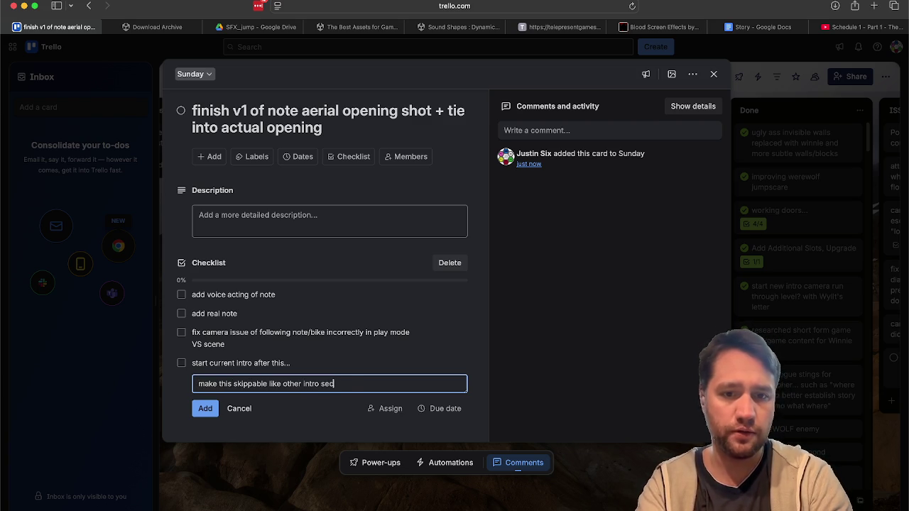
type("ggle")
key("Return")
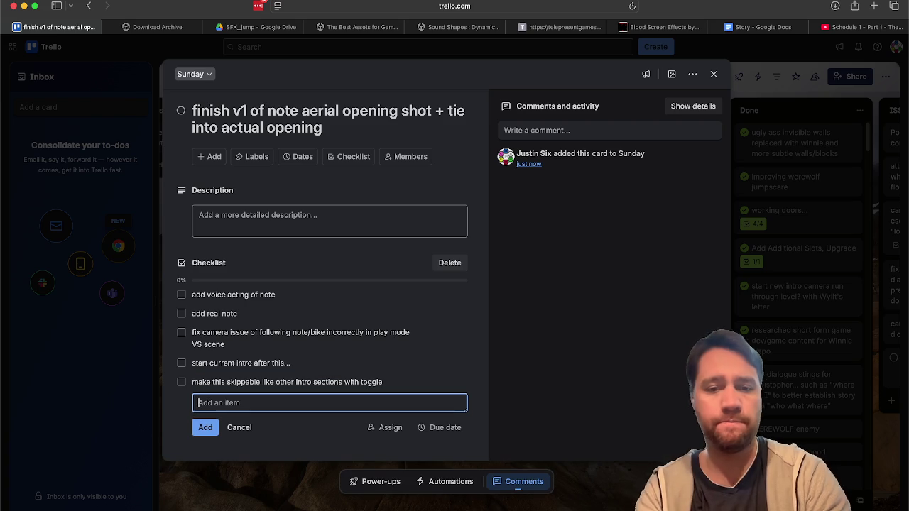
left_click(236, 479)
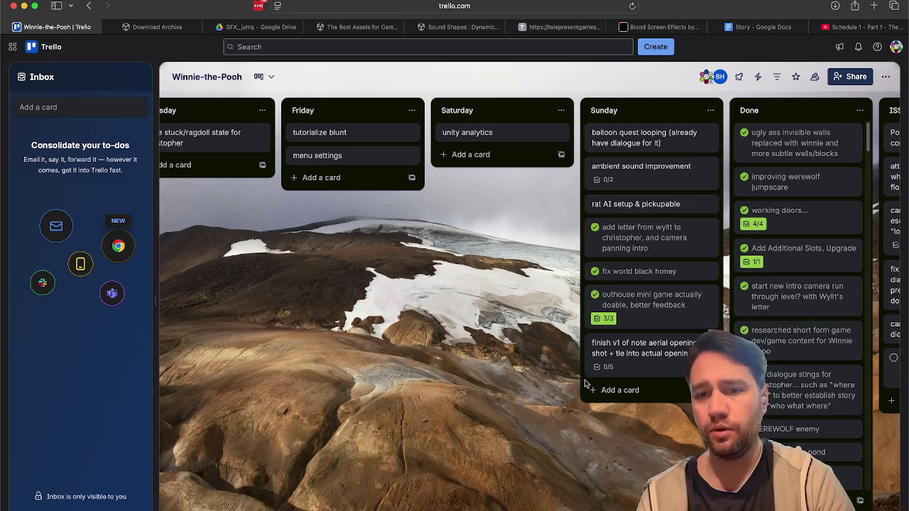
mouse_move(627, 352)
left_mouse_down()
mouse_move(477, 207)
mouse_move(629, 135)
mouse_move(325, 153)
mouse_move(116, 203)
mouse_move(63, 150)
mouse_move(198, 178)
mouse_move(163, 197)
mouse_move(329, 189)
mouse_move(359, 206)
mouse_move(399, 195)
mouse_move(371, 223)
mouse_move(505, 201)
mouse_move(396, 207)
left_mouse_up()
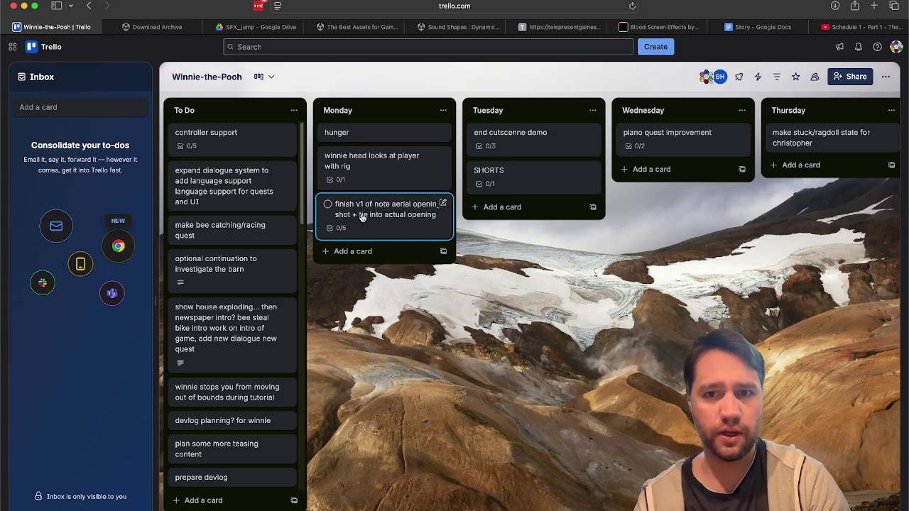
mouse_move(433, 133)
left_mouse_down()
mouse_move(493, 149)
mouse_move(497, 203)
mouse_move(529, 135)
mouse_move(659, 179)
mouse_move(760, 153)
mouse_move(680, 150)
left_mouse_up()
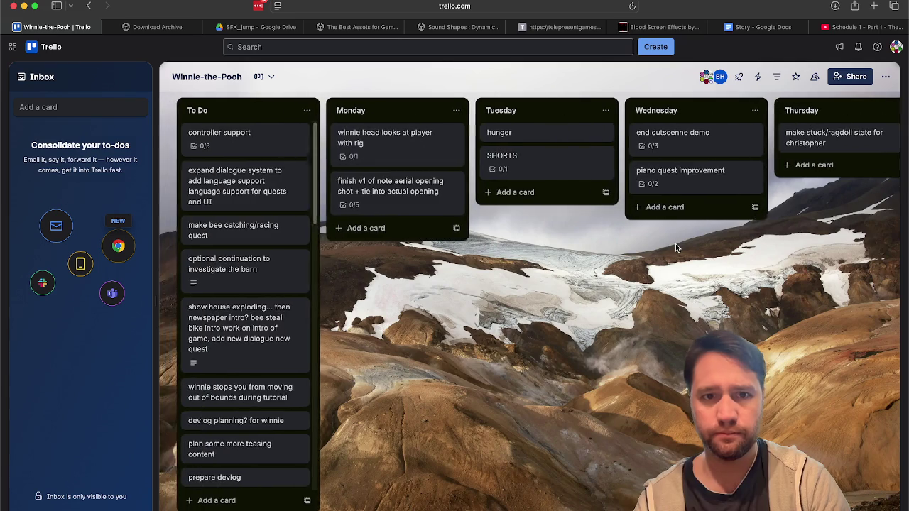
scroll(397, 287, "right", 5)
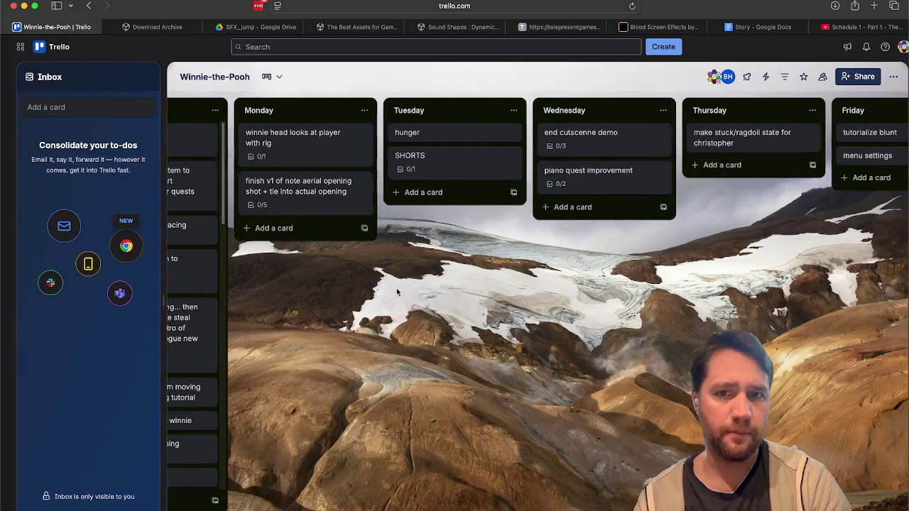
scroll(397, 288, "left", 5)
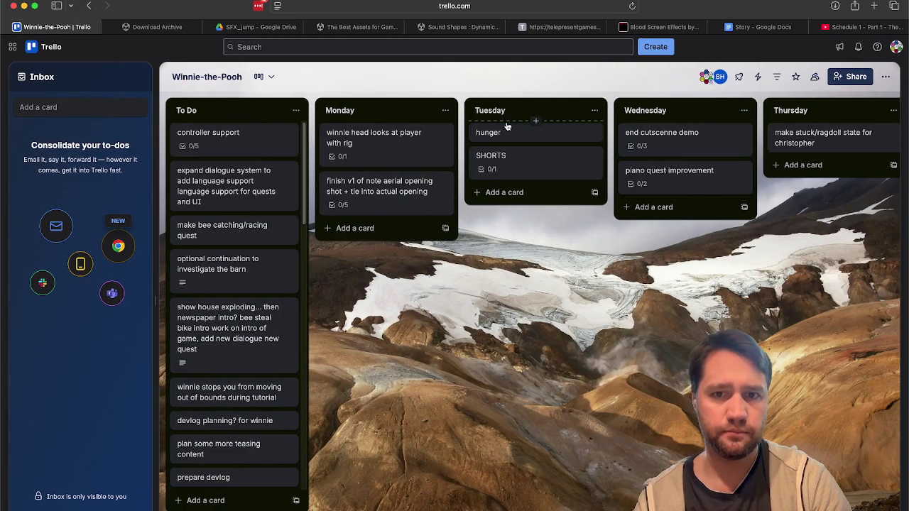
scroll(533, 320, "right", 10)
scroll(533, 319, "left", 10)
mouse_move(366, 135)
left_mouse_down()
mouse_move(701, 158)
mouse_move(860, 100)
mouse_move(897, 118)
mouse_move(707, 141)
left_mouse_up()
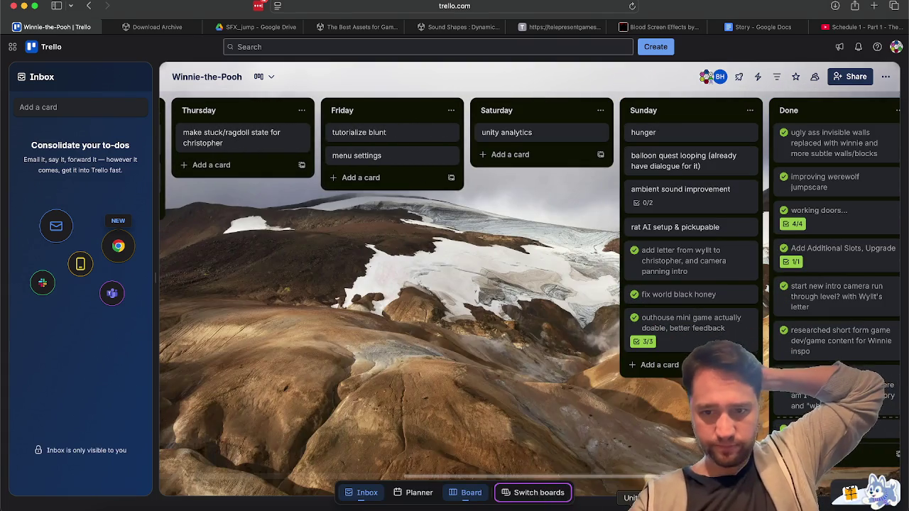
left_click(630, 506)
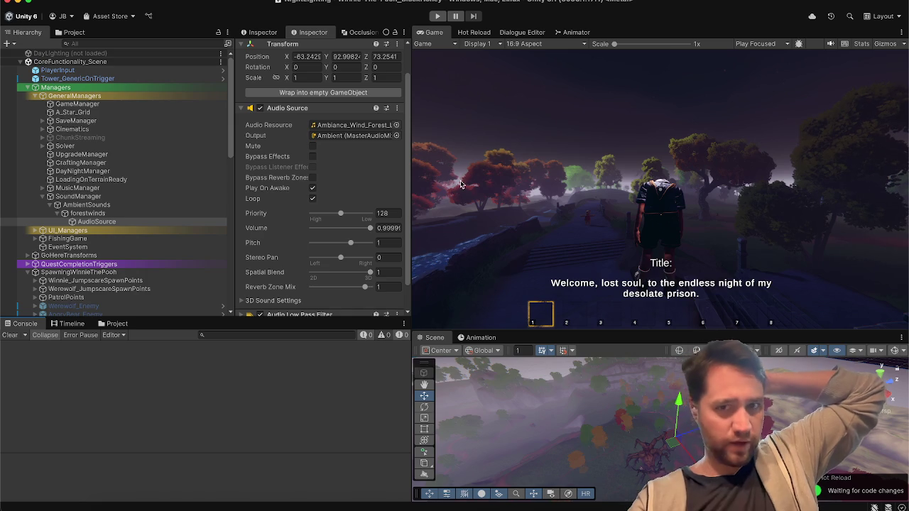
Step: Orbit the Unity scene view around the ground, the building and out to the misty forest
mouse_move(547, 390)
left_mouse_down()
mouse_move(570, 461)
mouse_move(446, 341)
mouse_move(440, 270)
mouse_move(298, 301)
mouse_move(708, 239)
mouse_move(167, 281)
mouse_move(183, 249)
mouse_move(277, 262)
mouse_move(416, 264)
mouse_move(402, 285)
left_mouse_up()
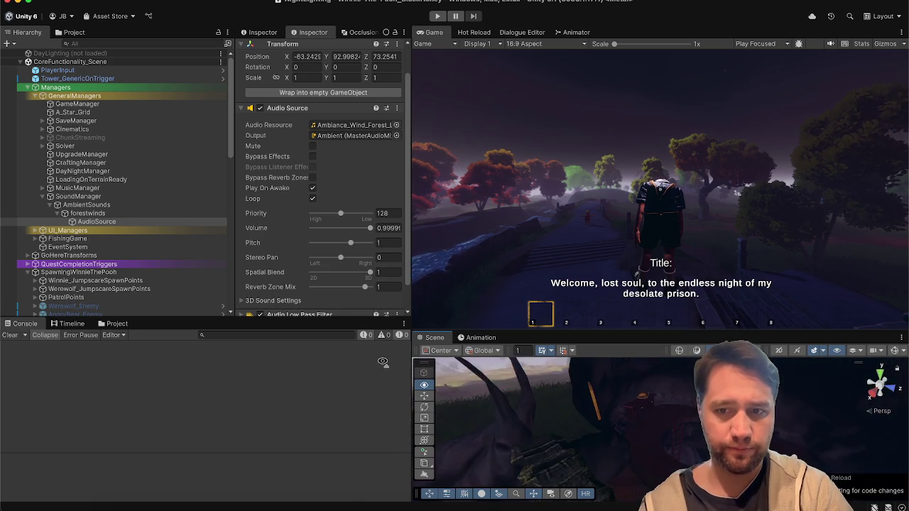
mouse_move(365, 428)
left_mouse_down()
mouse_move(372, 507)
mouse_move(313, 488)
left_mouse_up()
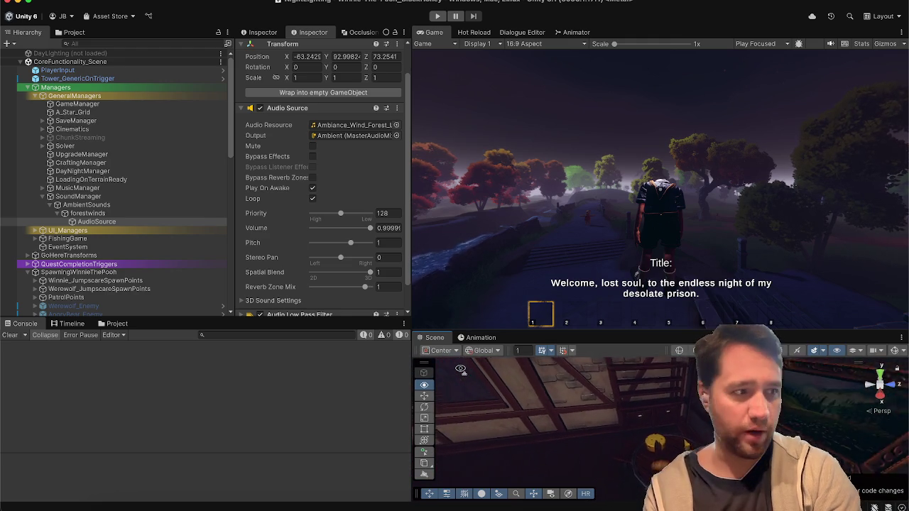
mouse_move(460, 368)
left_mouse_down()
mouse_move(711, 310)
mouse_move(569, 270)
mouse_move(475, 229)
left_mouse_up()
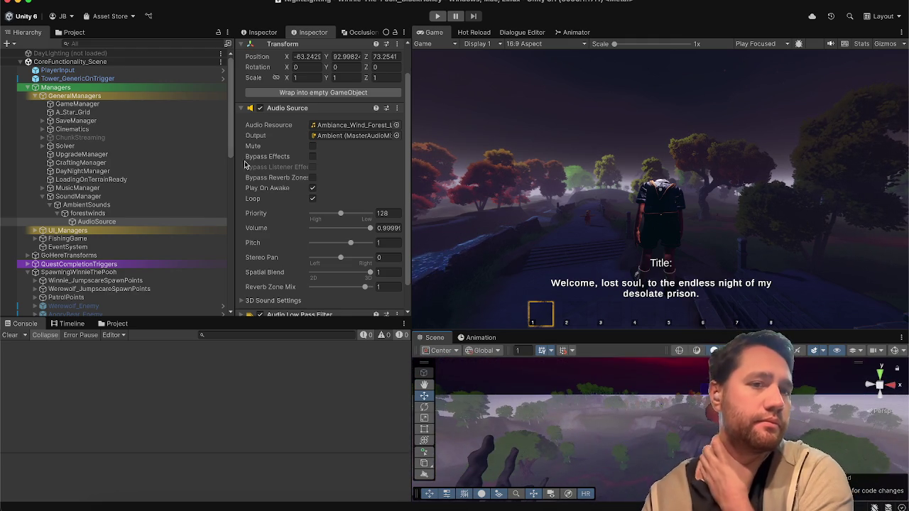
left_click(149, 505)
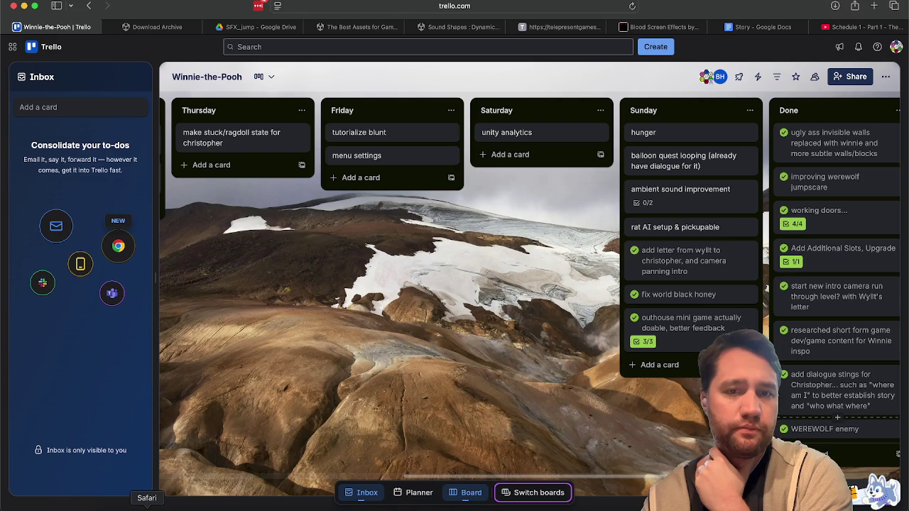
Step: Glance at the hunger card, then toggle fishing v2's completion off and back on
scroll(324, 260, "left", 1)
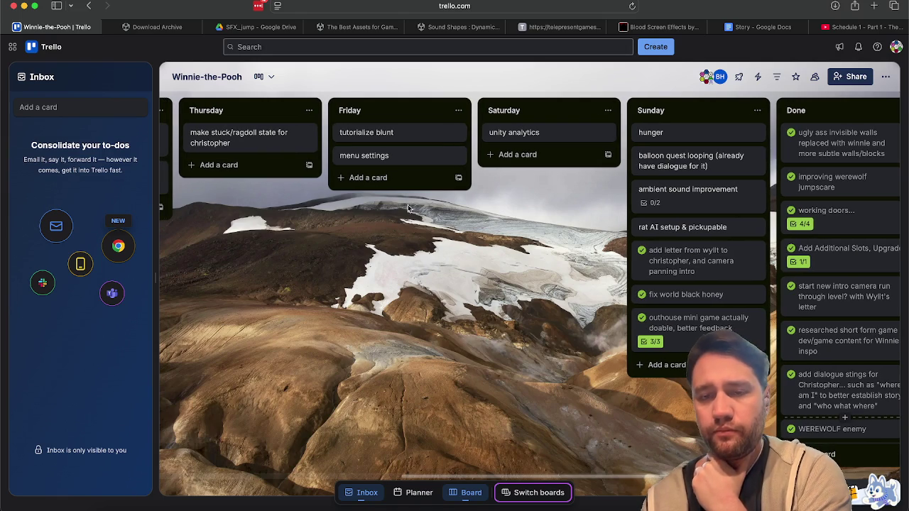
left_click(654, 135)
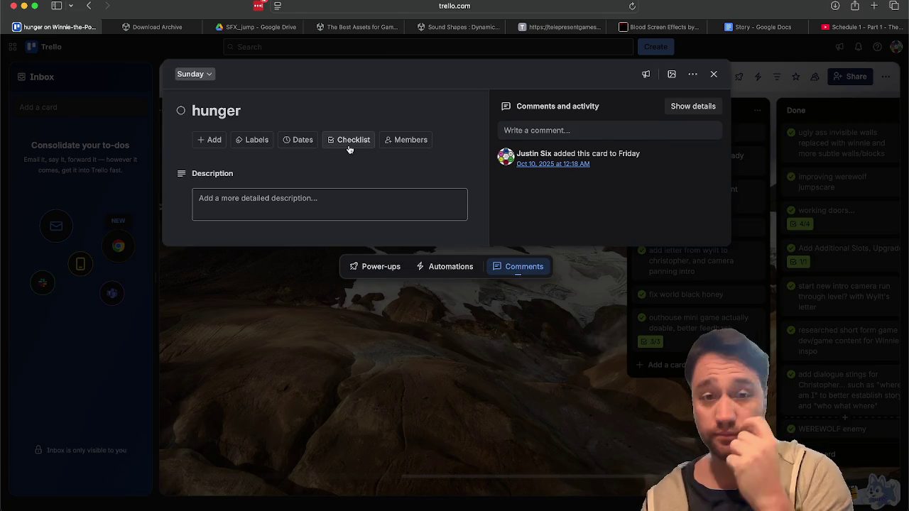
left_click(289, 415)
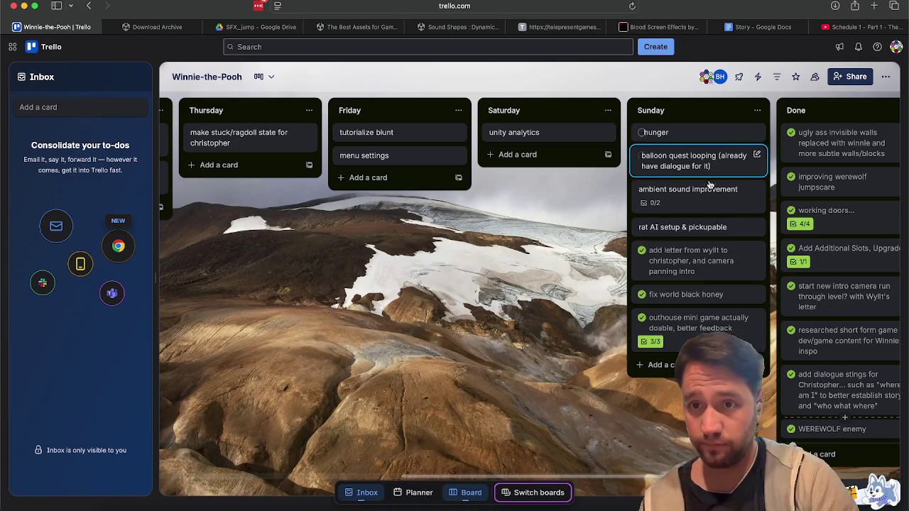
scroll(416, 320, "left", 10)
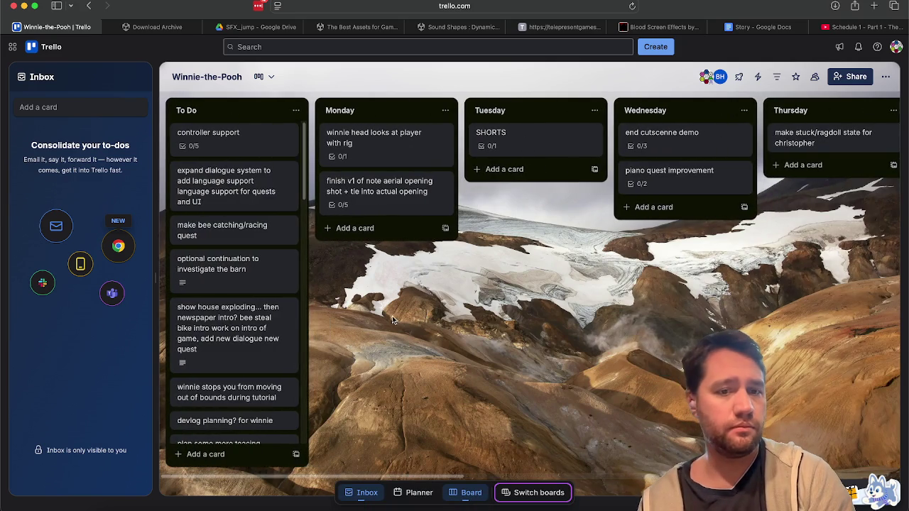
scroll(236, 315, "down", 5)
scroll(236, 314, "down", 2)
scroll(237, 315, "down", 2)
left_click(230, 301)
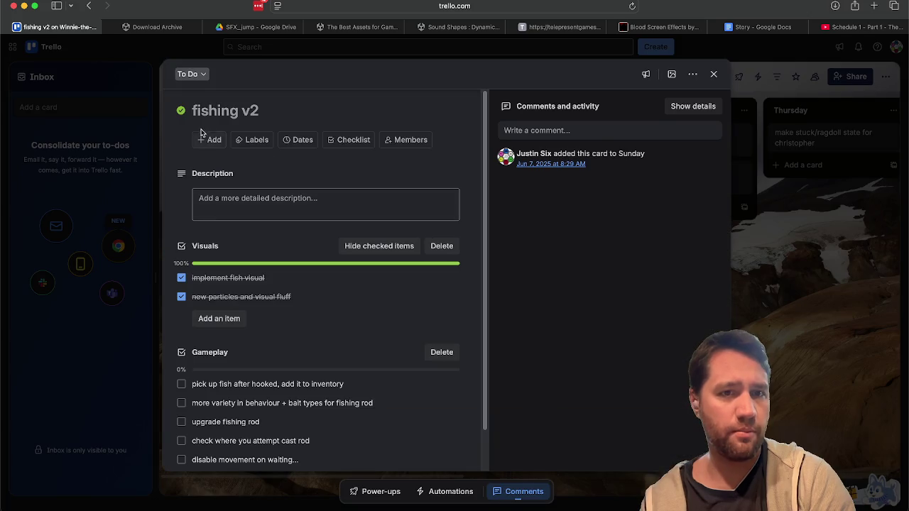
left_click(182, 111)
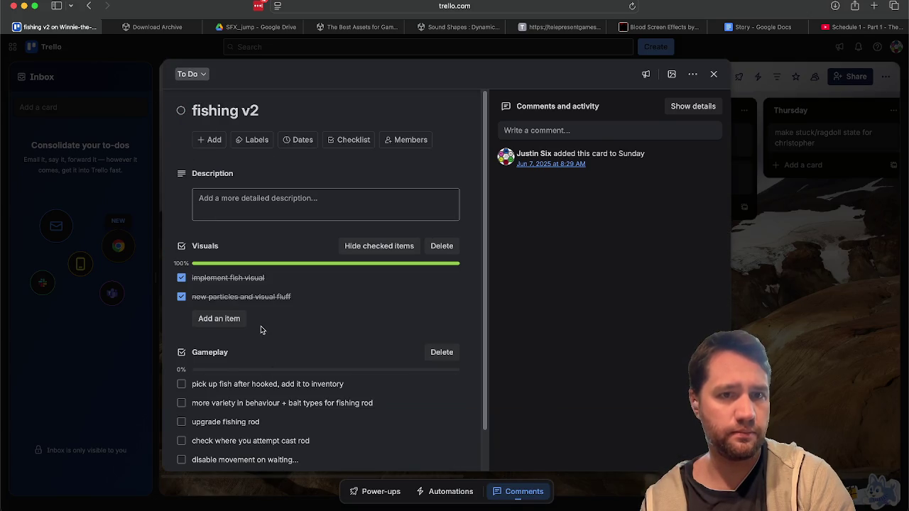
scroll(261, 328, "down", 2)
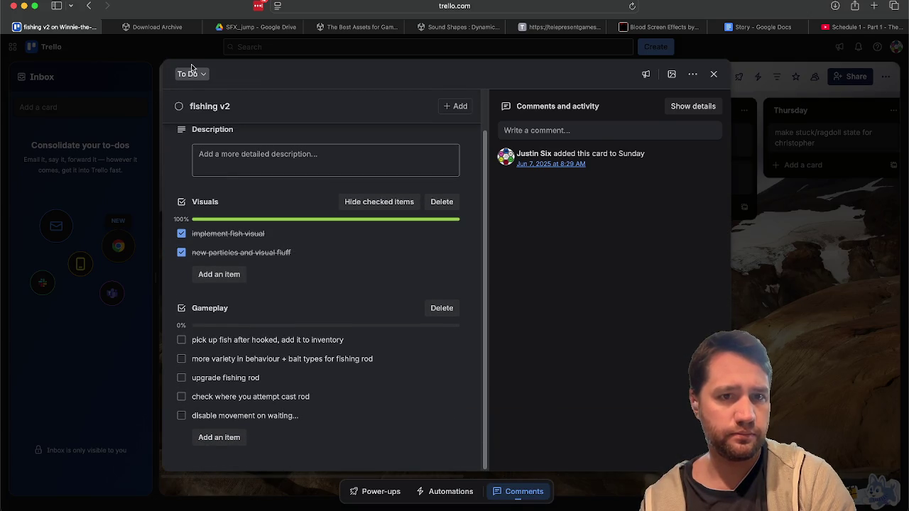
left_click(179, 108)
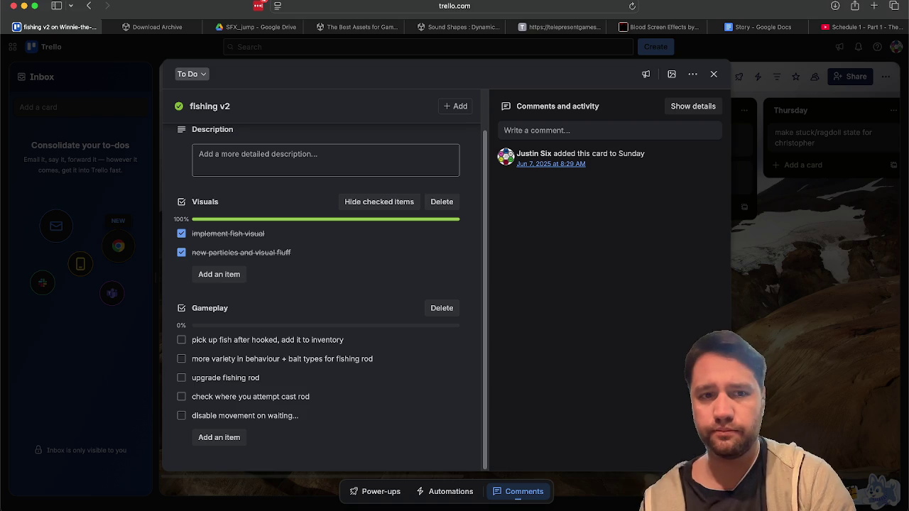
scroll(483, 270, "up", 2)
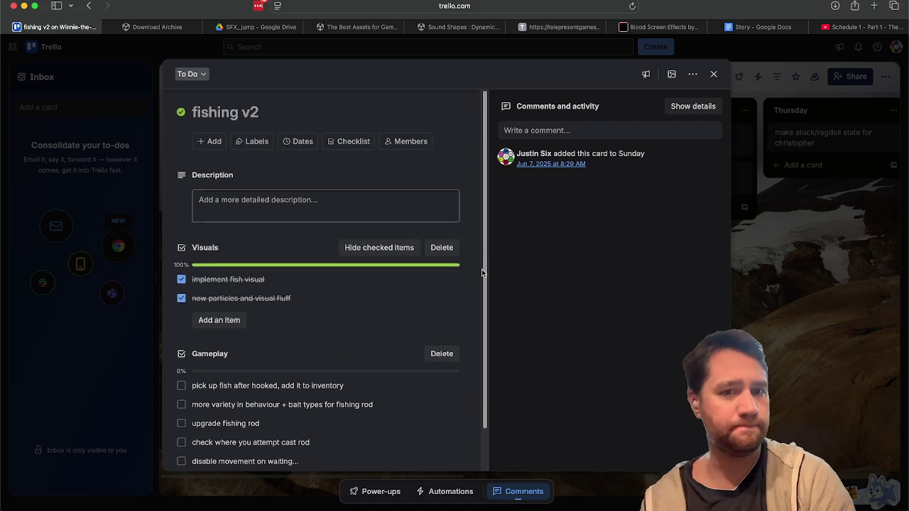
left_click(798, 262)
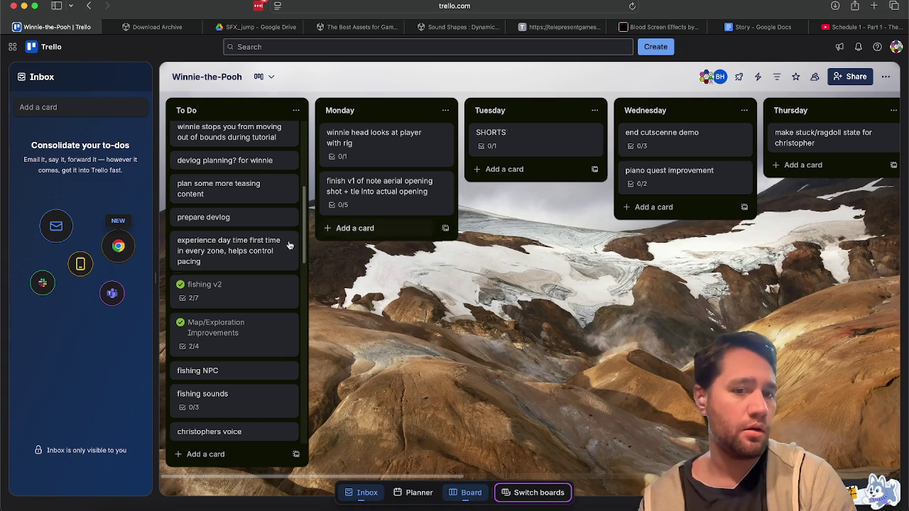
Step: Unmark fishing v2 and Map/Exploration Improvements as complete, leaving the full board in view
left_click(180, 284)
left_click(200, 332)
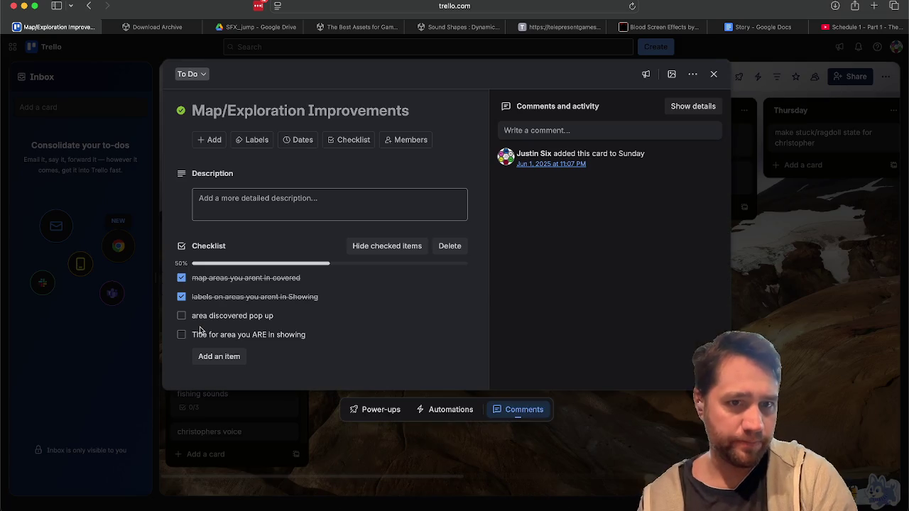
left_click(181, 110)
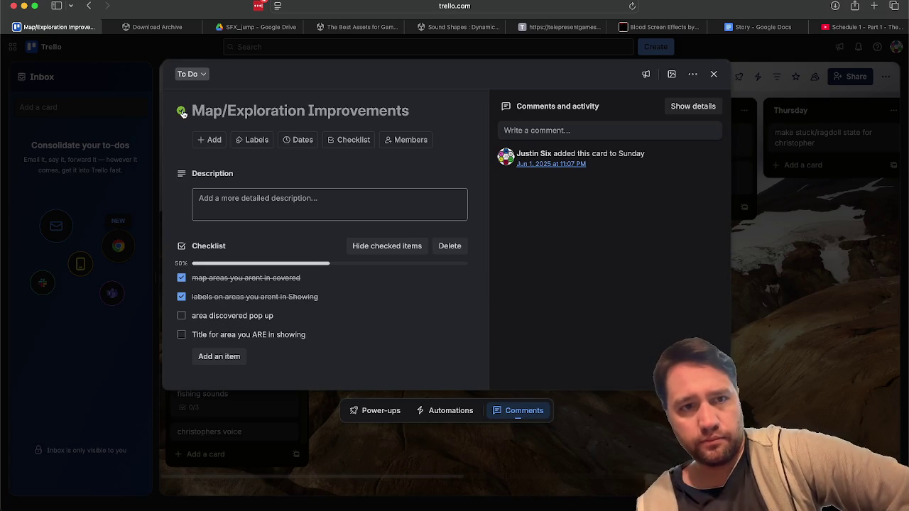
left_click(271, 412)
scroll(270, 412, "up", 5)
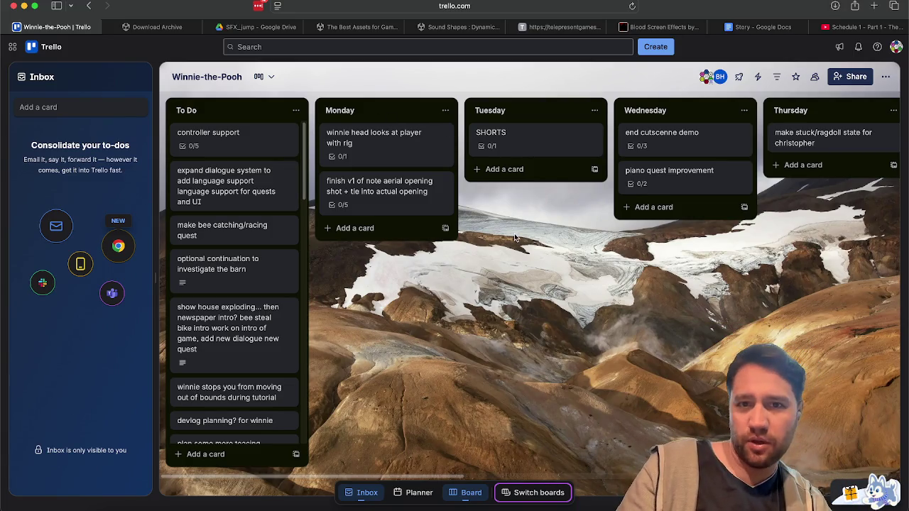
scroll(516, 238, "right", 15)
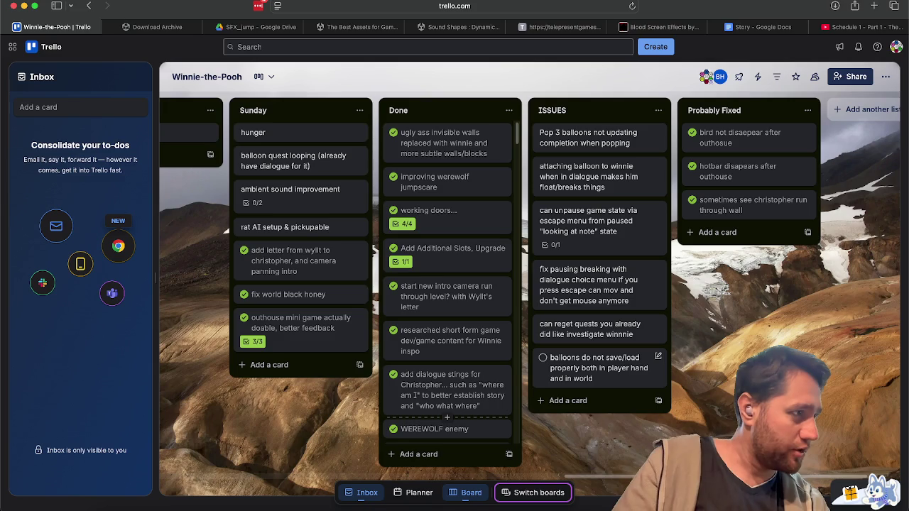
key("super+Tab")
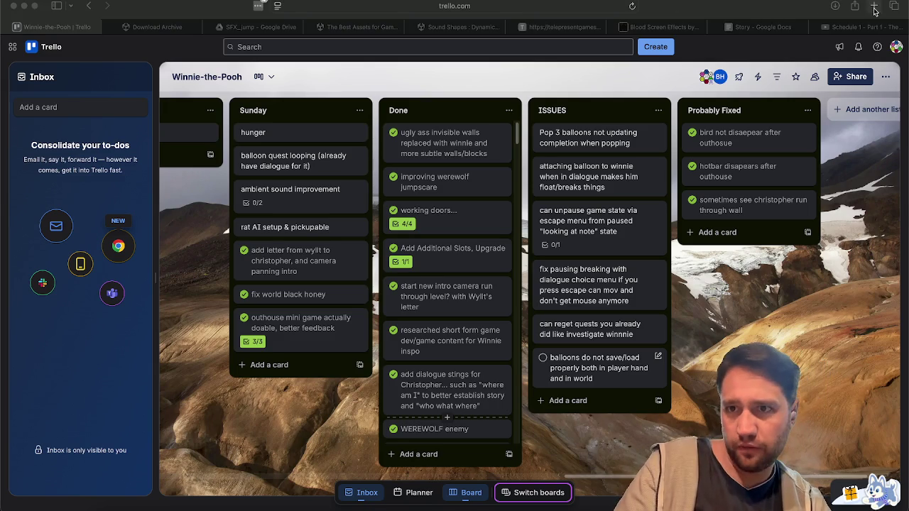
left_click(875, 6)
Step: Load twitch in the new tab and pause the featured stream
type("twt")
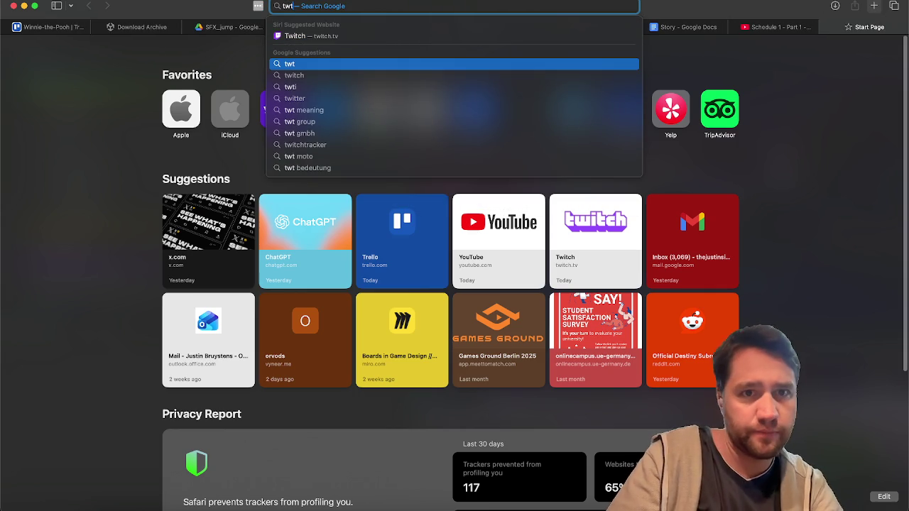
key("BackSpace")
type("itch.tv")
key("Return")
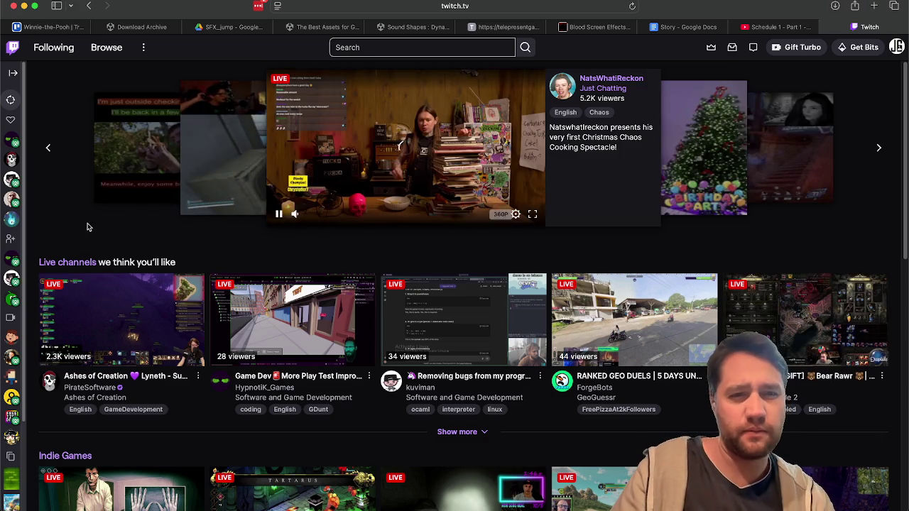
left_click(279, 213)
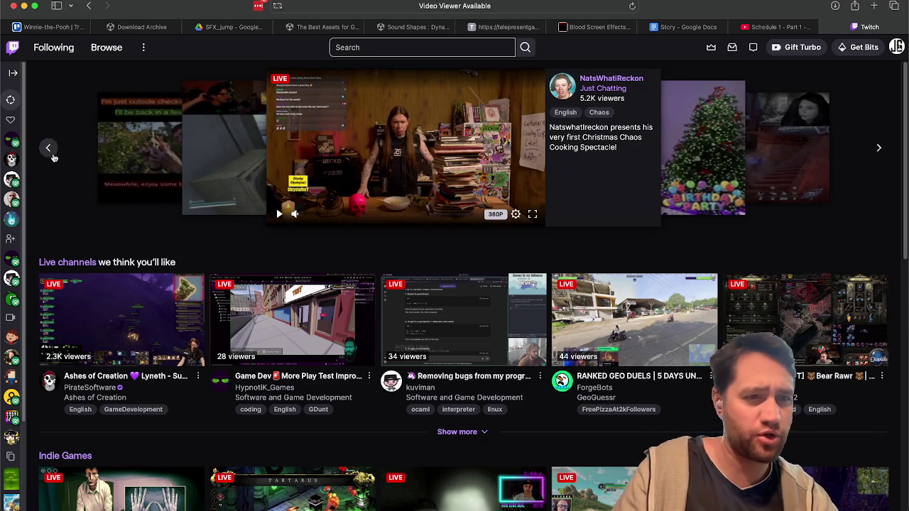
Step: Open the Software and Game Development category to browse its live channels
mouse_move(15, 144)
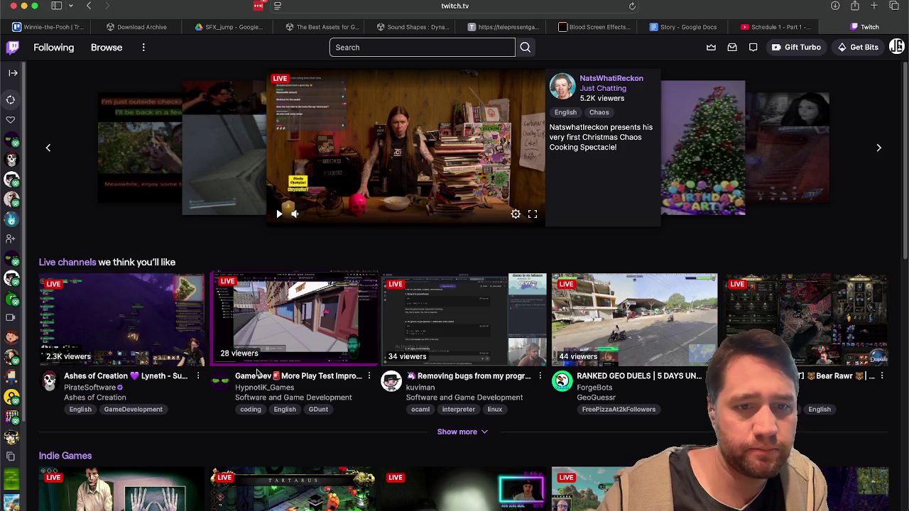
left_click(266, 398)
mouse_move(12, 182)
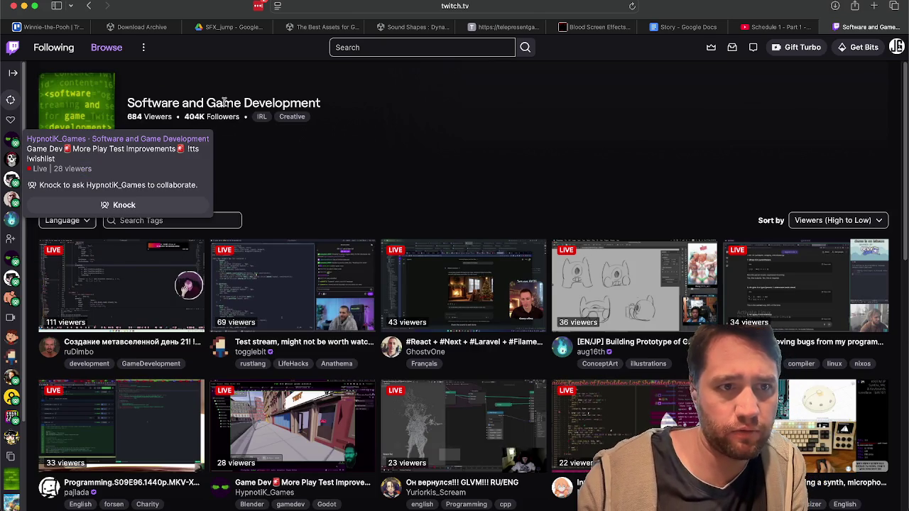
scroll(357, 186, "down", 3)
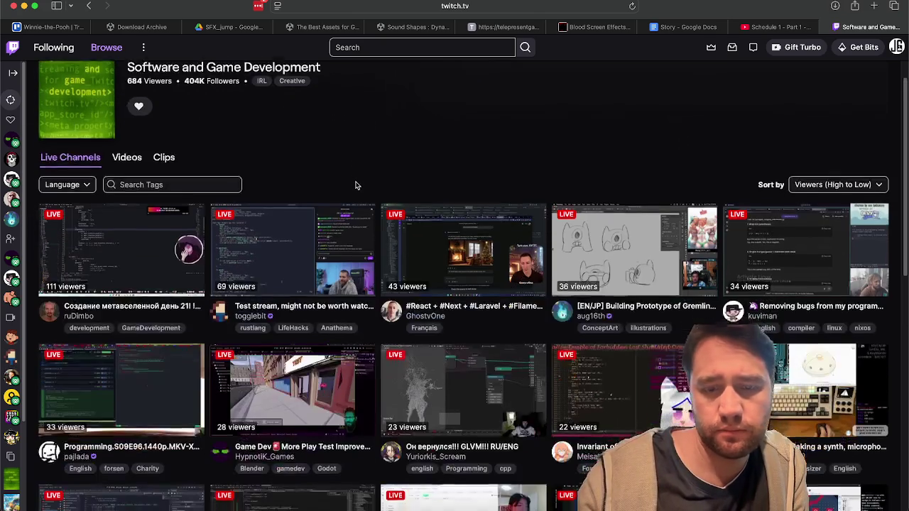